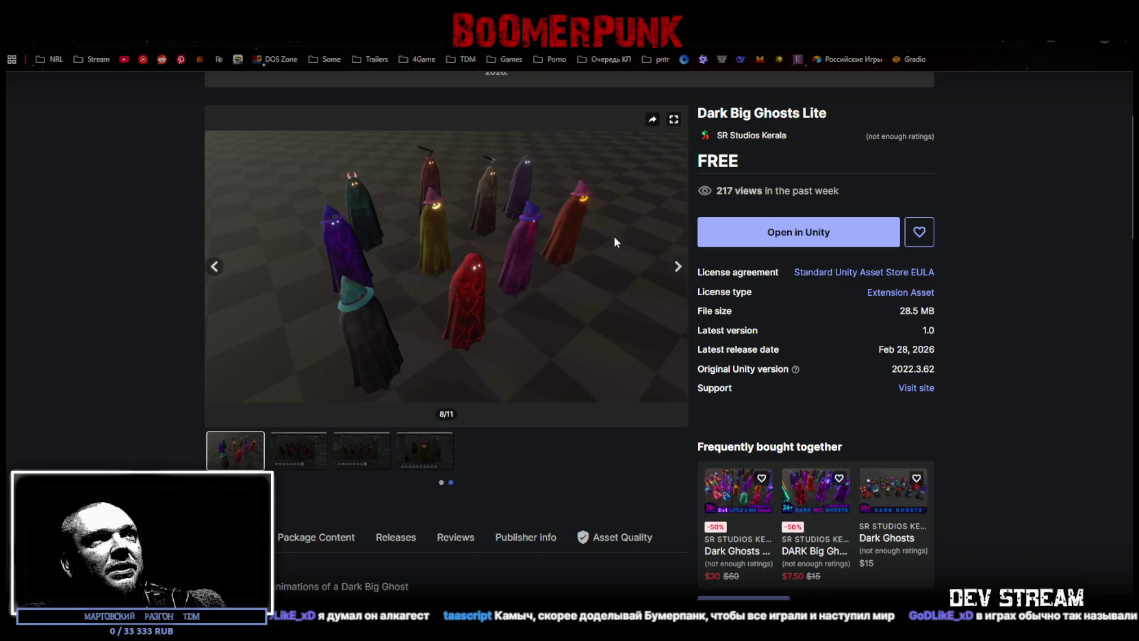
- Open the Mesh Submesh Validator page, step its gallery to slide 8, then orbit the Unity scene view
key(alt+Left)
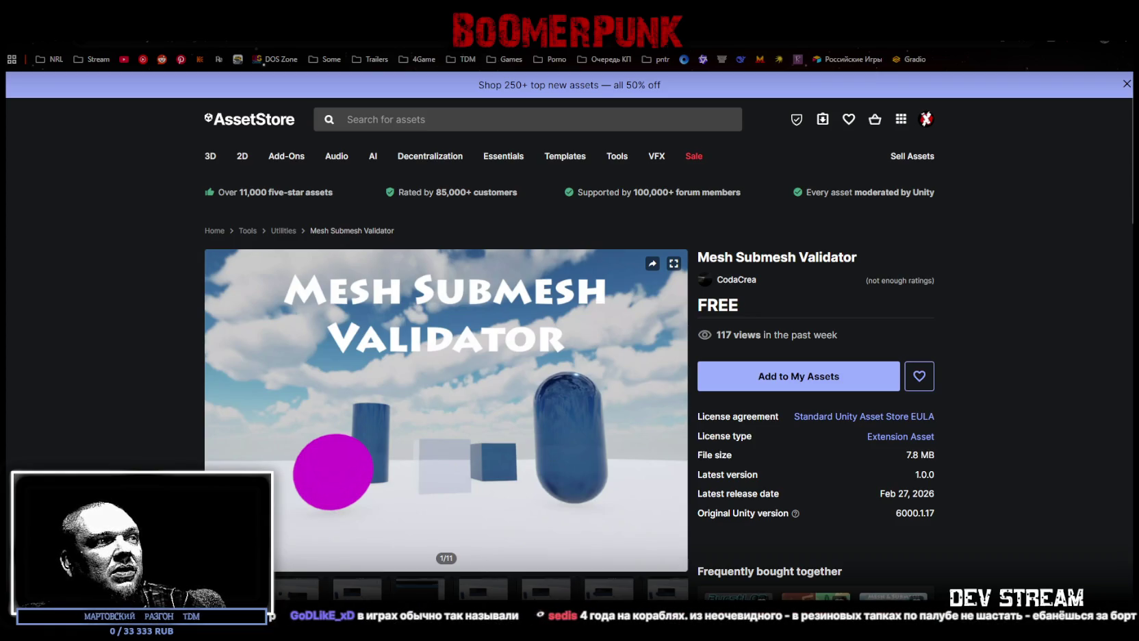
key(Right)
key(Right)
key(Right)
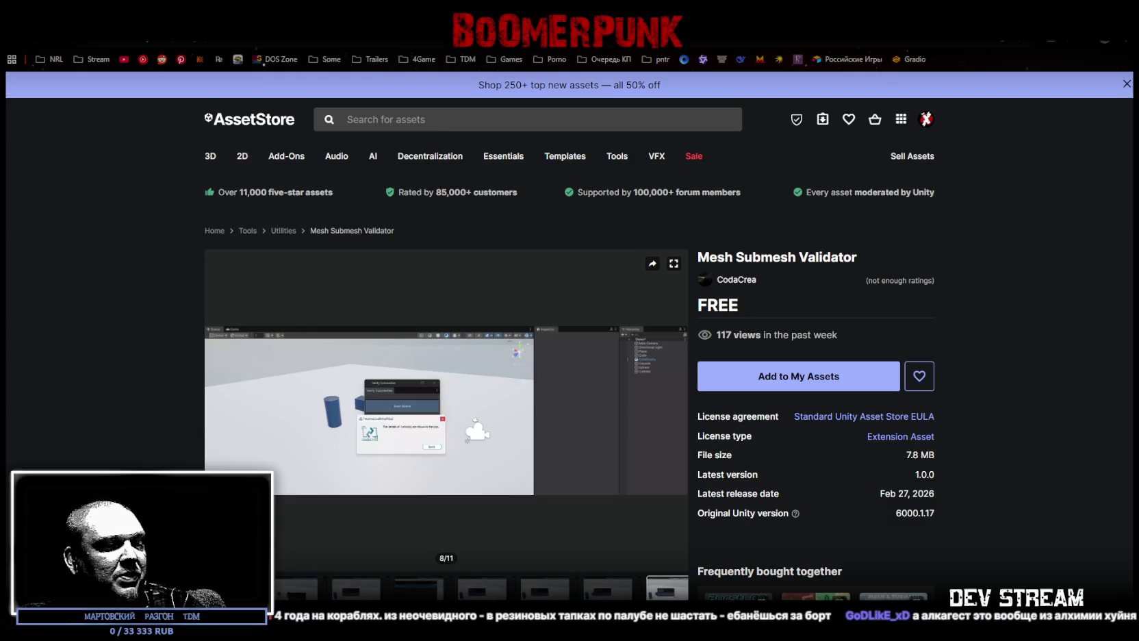
key(alt+Tab)
mouse_move(411, 392)
mouse_down()
mouse_move(394, 336)
mouse_move(498, 337)
mouse_move(521, 325)
mouse_move(538, 336)
mouse_up()
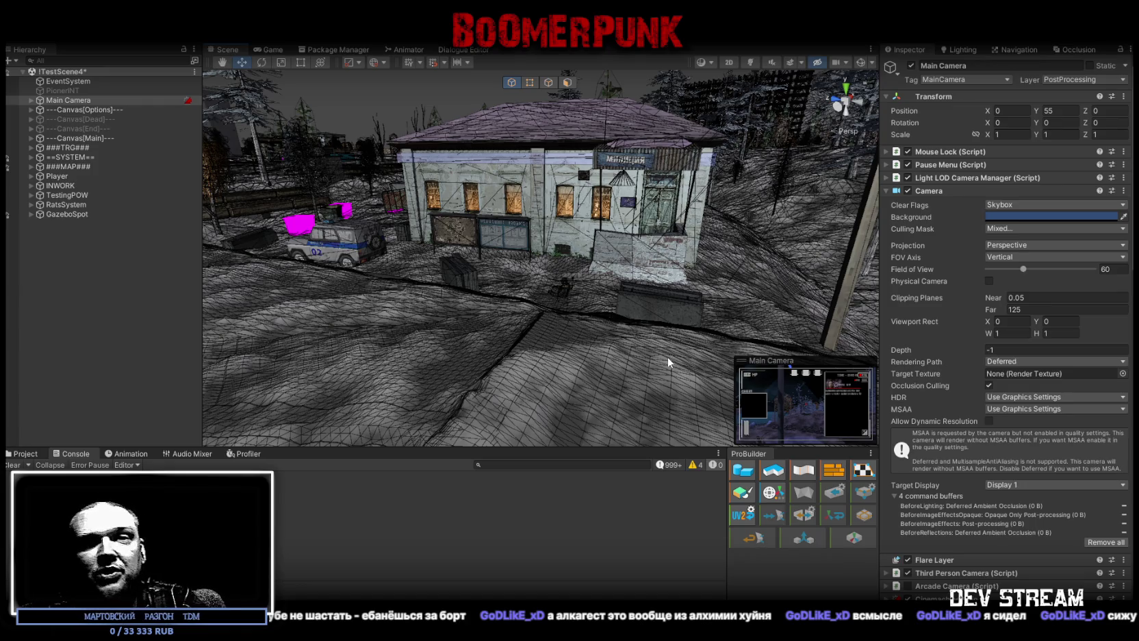
- Fly the scene view around the police station, then look down the snowy road toward the hills
drag(659, 305, 758, 314)
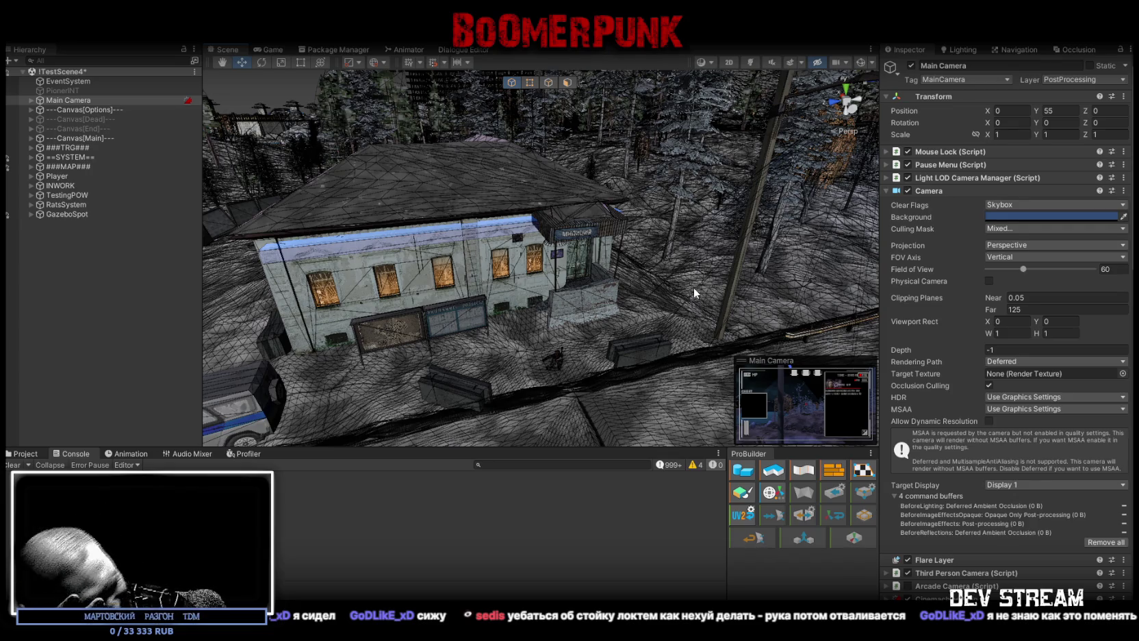
drag(693, 288, 544, 229)
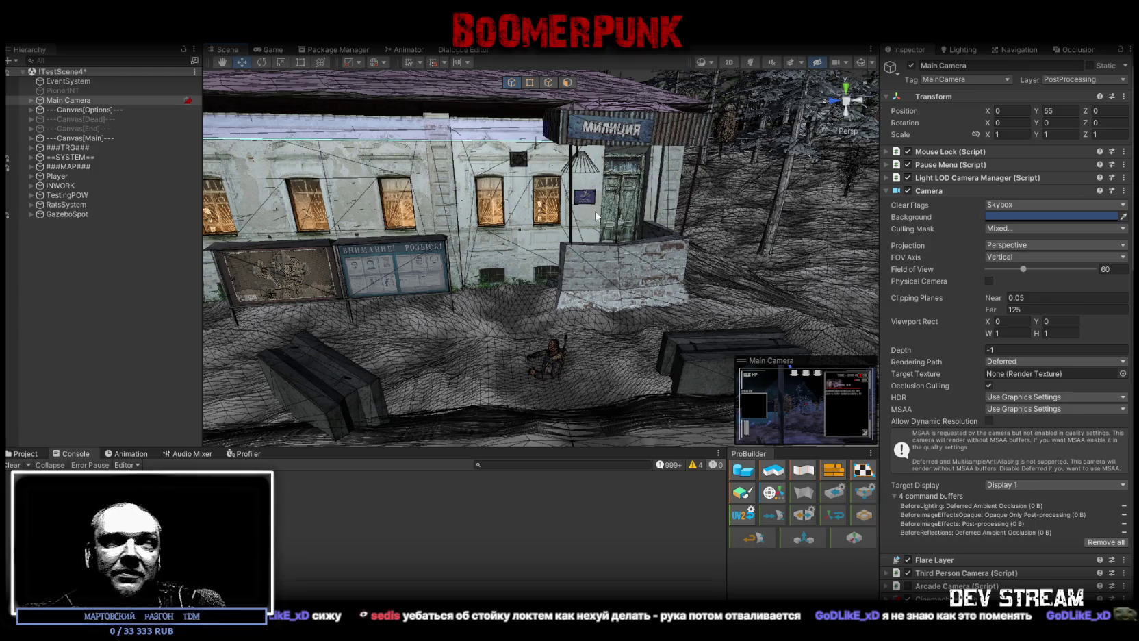
drag(582, 221, 651, 266)
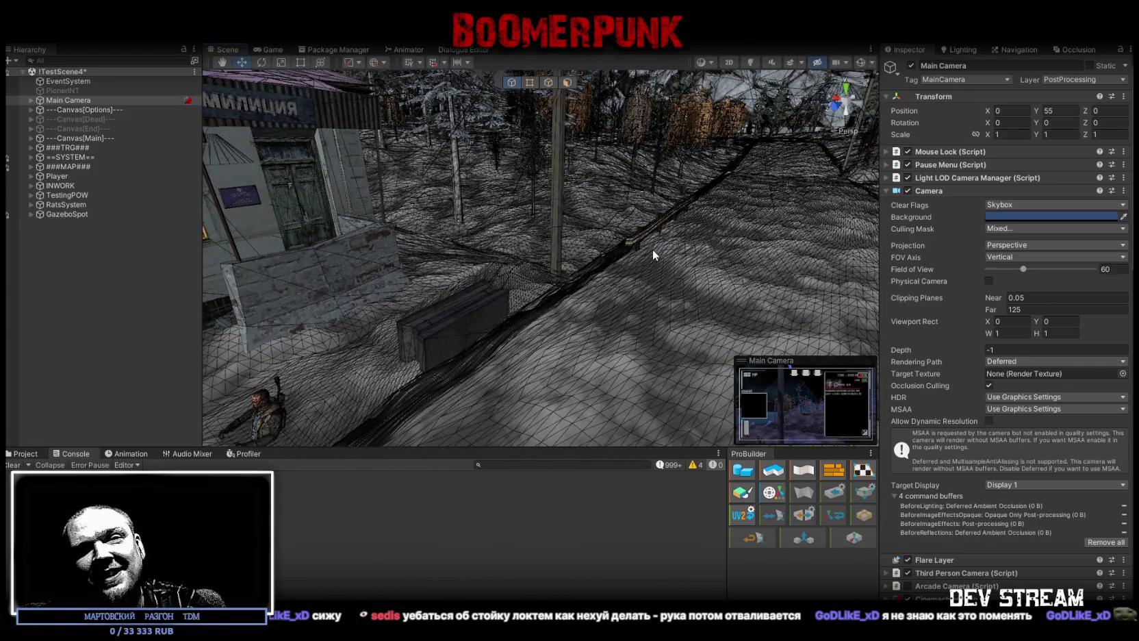
drag(645, 247, 626, 264)
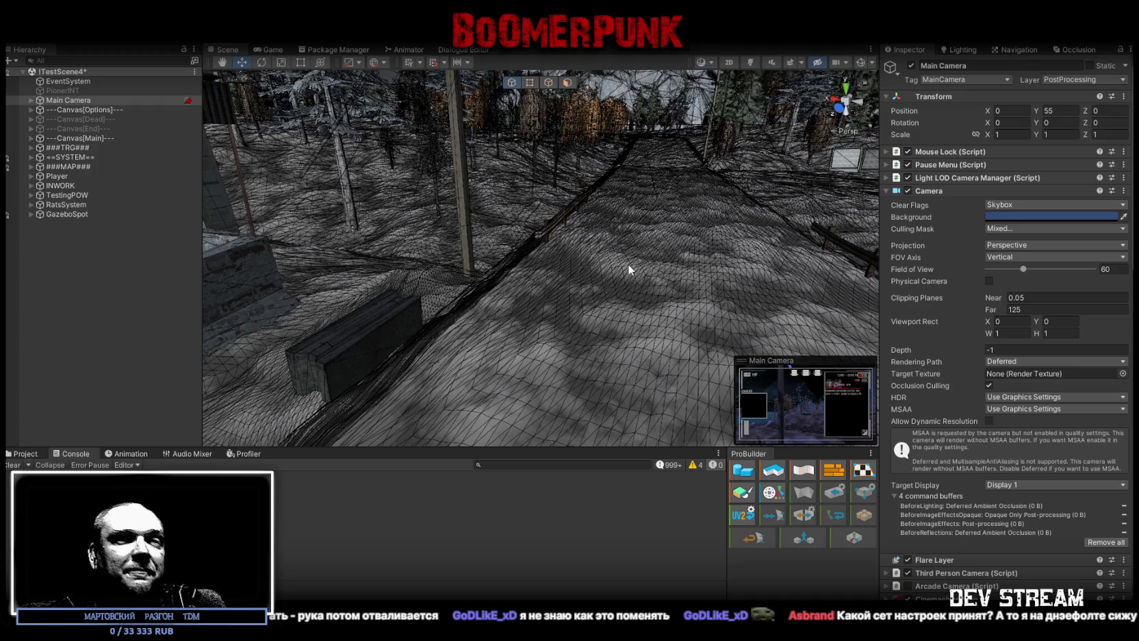
drag(629, 234, 664, 159)
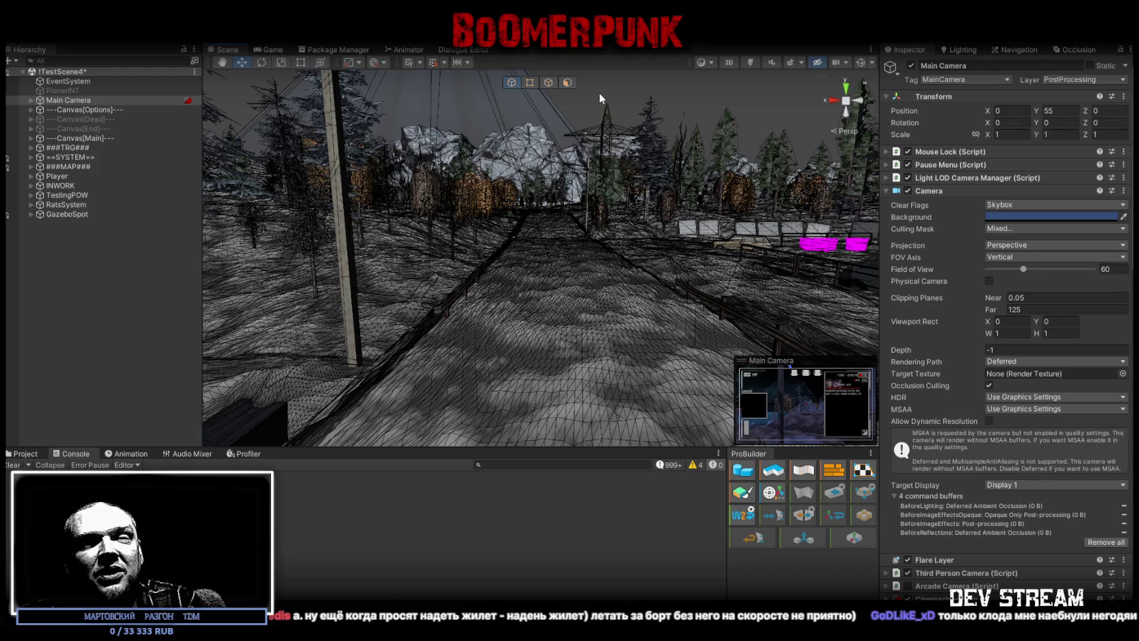
- Fly the scene view camera forward down the snowy road
mouse_move(532, 86)
mouse_down()
mouse_move(609, 224)
mouse_move(614, 211)
mouse_up()
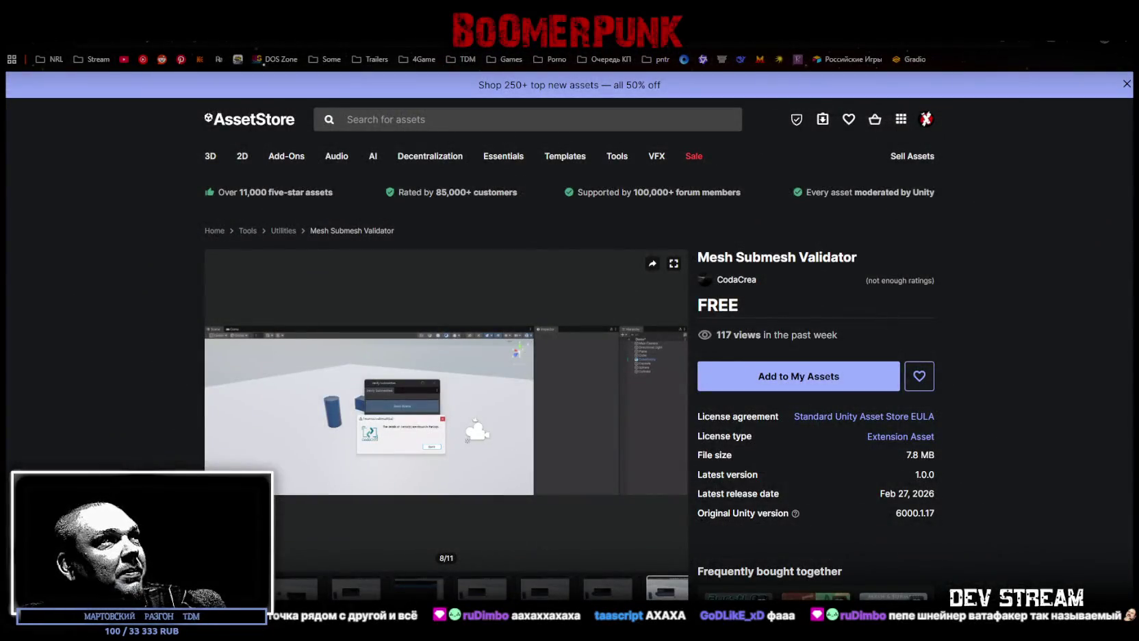
- Go back to the free new-release results and scroll to the Netick: Networking Engine card
drag(717, 257, 795, 261)
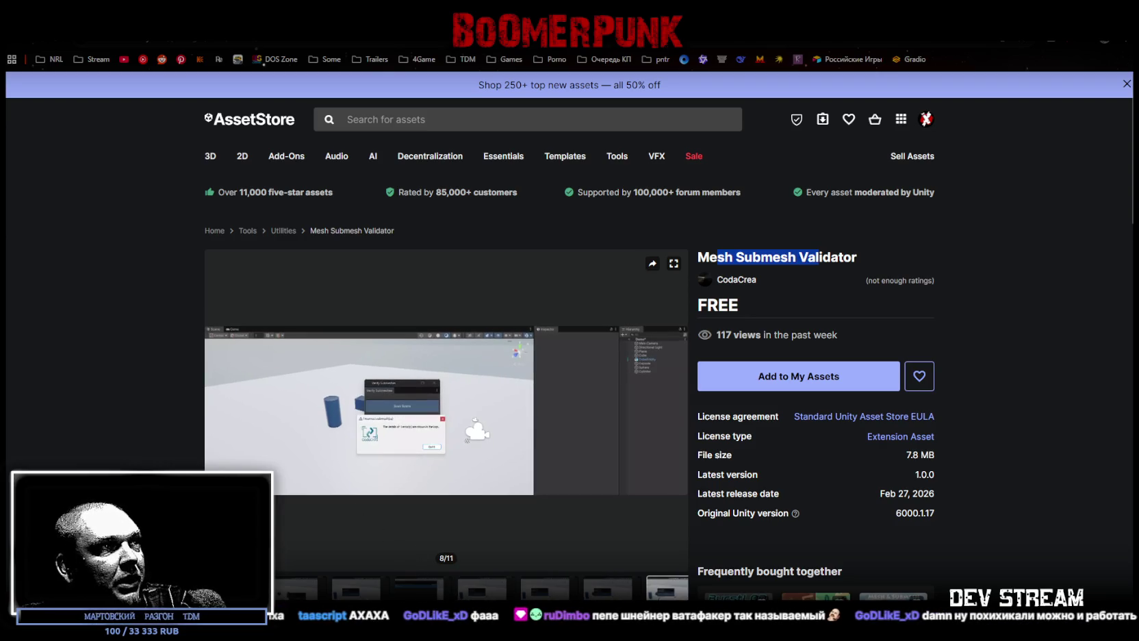
key(alt+Left)
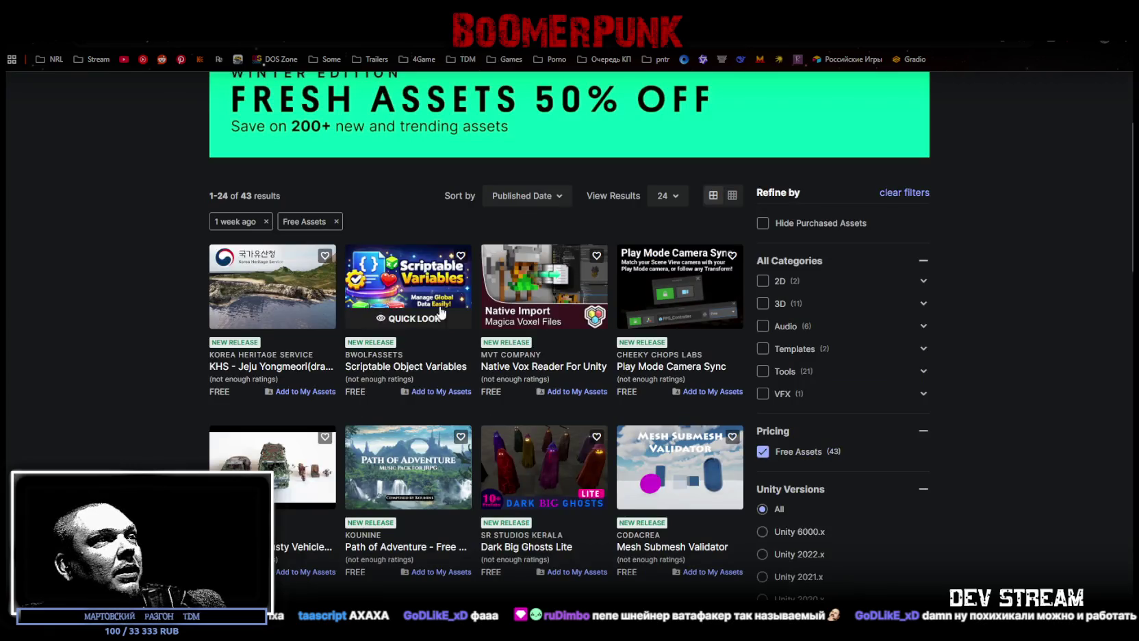
scroll(683, 545, down, 5)
scroll(683, 545, down, 2)
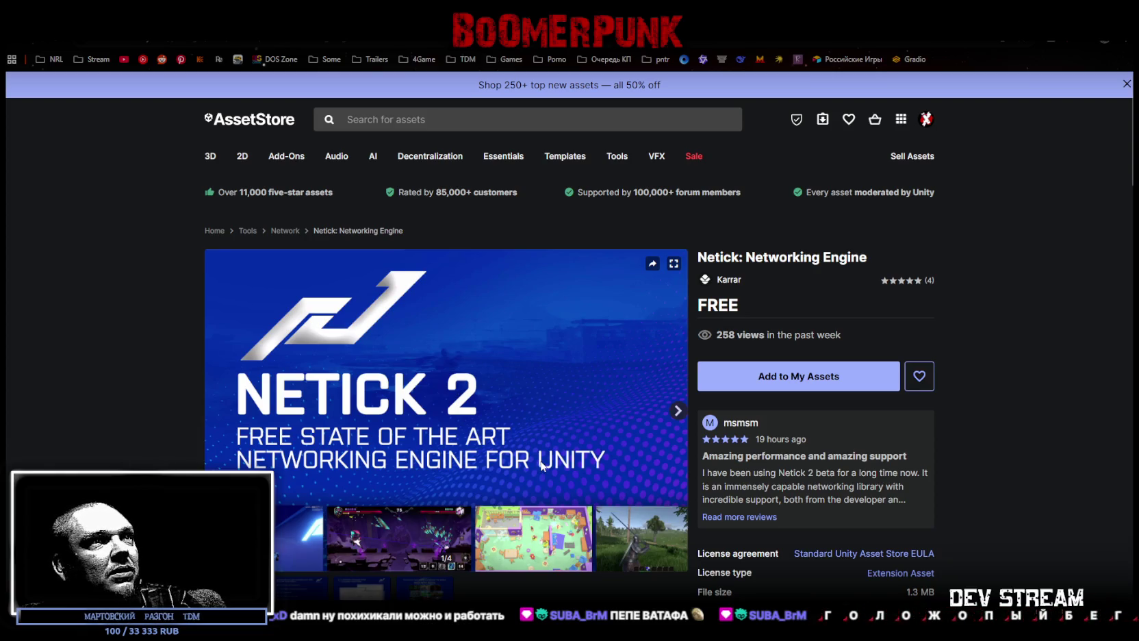
- Step the Netick gallery from the feature-list slide through to the last slide, 4/4
scroll(539, 467, down, 3)
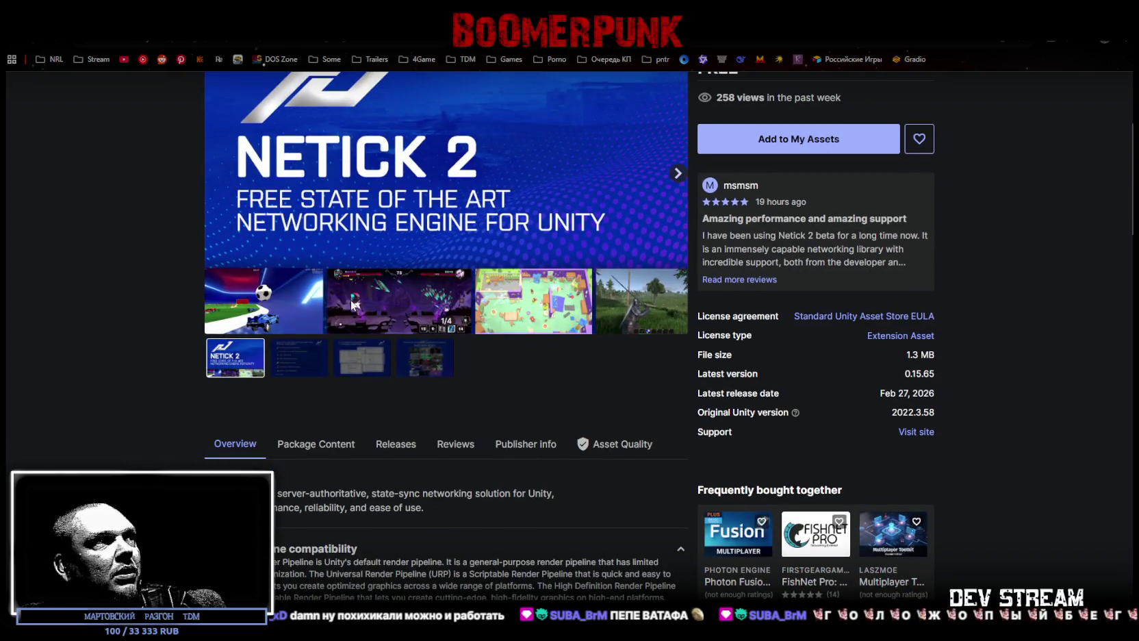
click(282, 375)
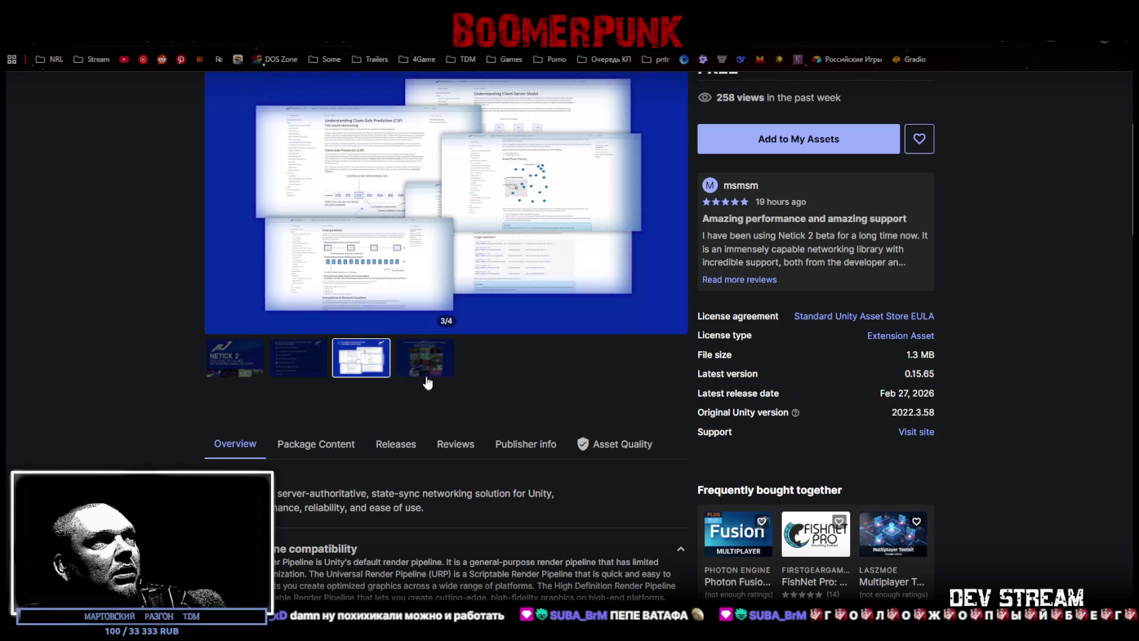
scroll(394, 395, up, 2)
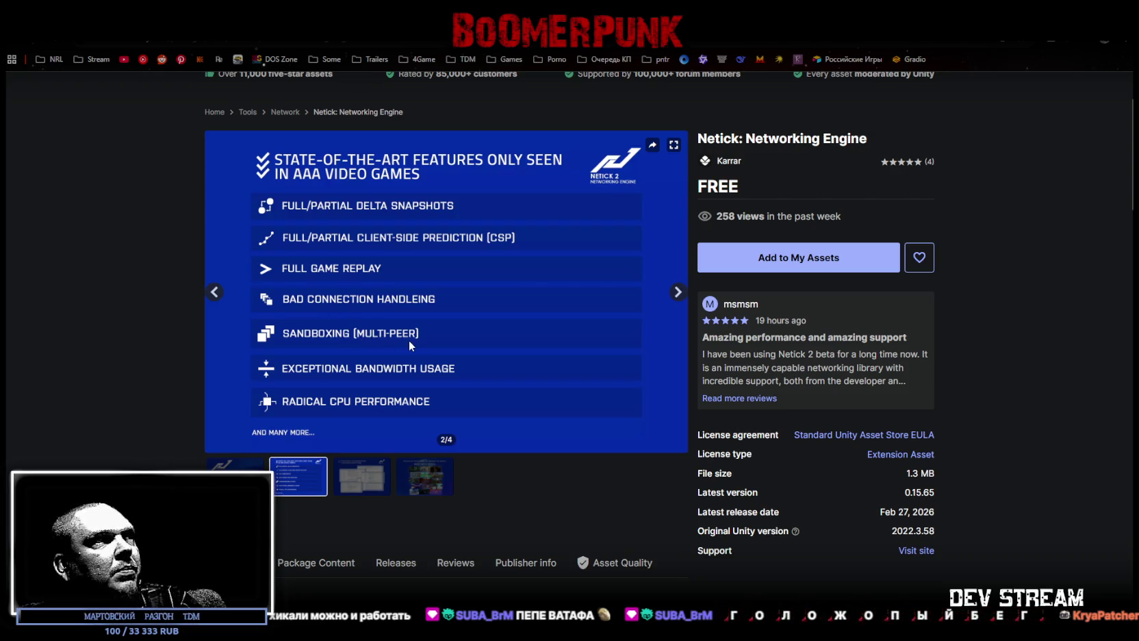
key(Right)
key(Right)
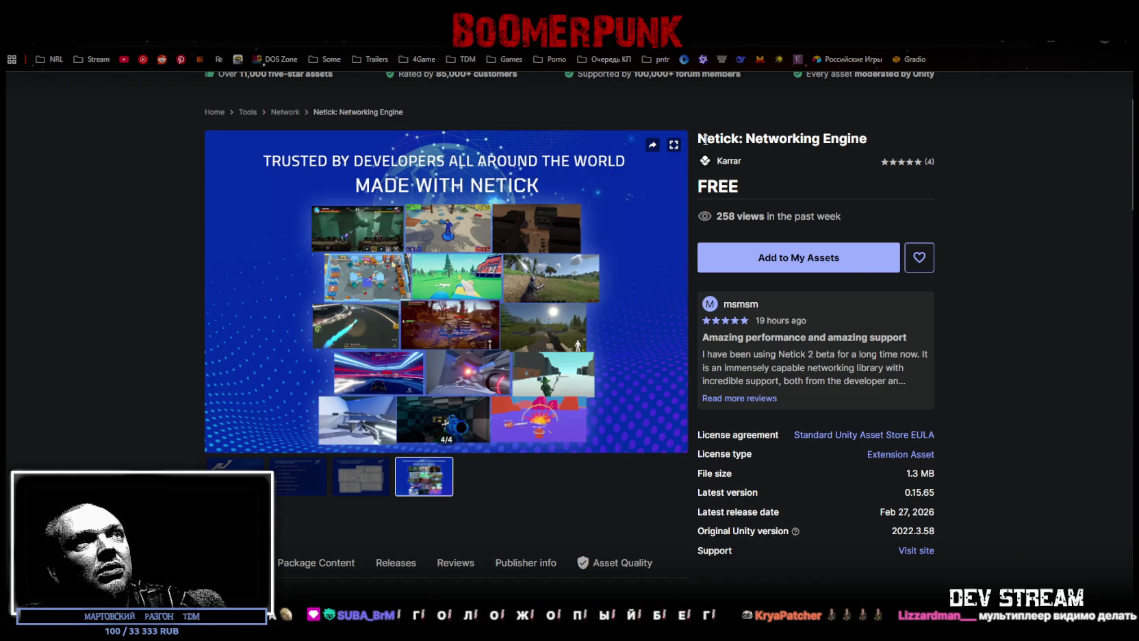
scroll(753, 157, up, 3)
- Scroll through the Netick page details, then go back to the StoryTool page
drag(765, 212, 777, 257)
click(778, 257)
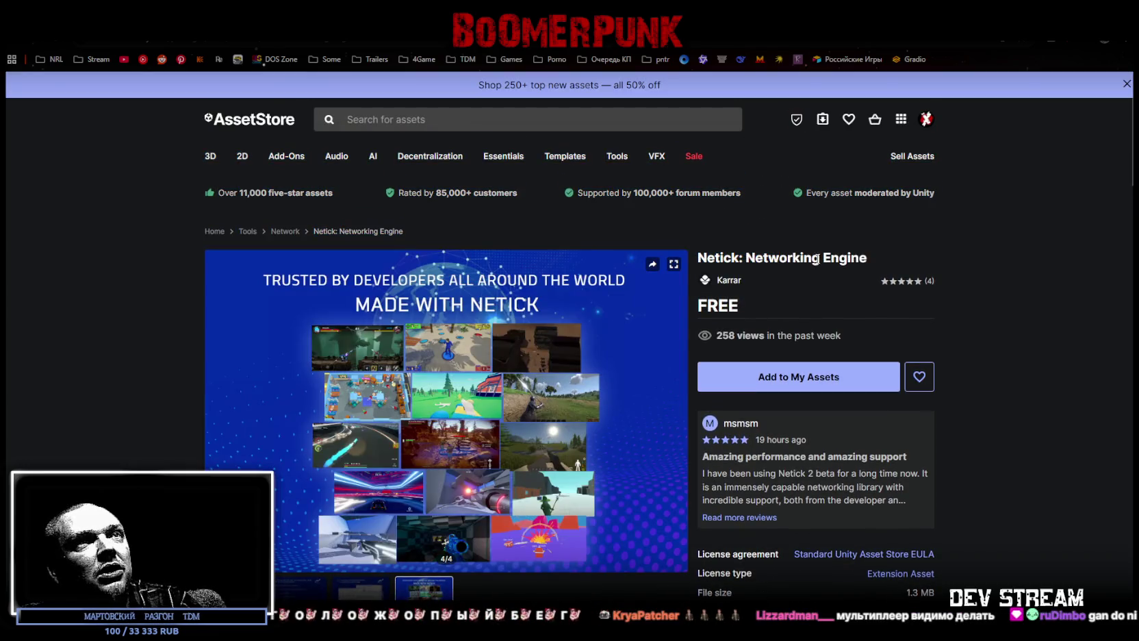
scroll(943, 439, down, 3)
drag(939, 352, 871, 352)
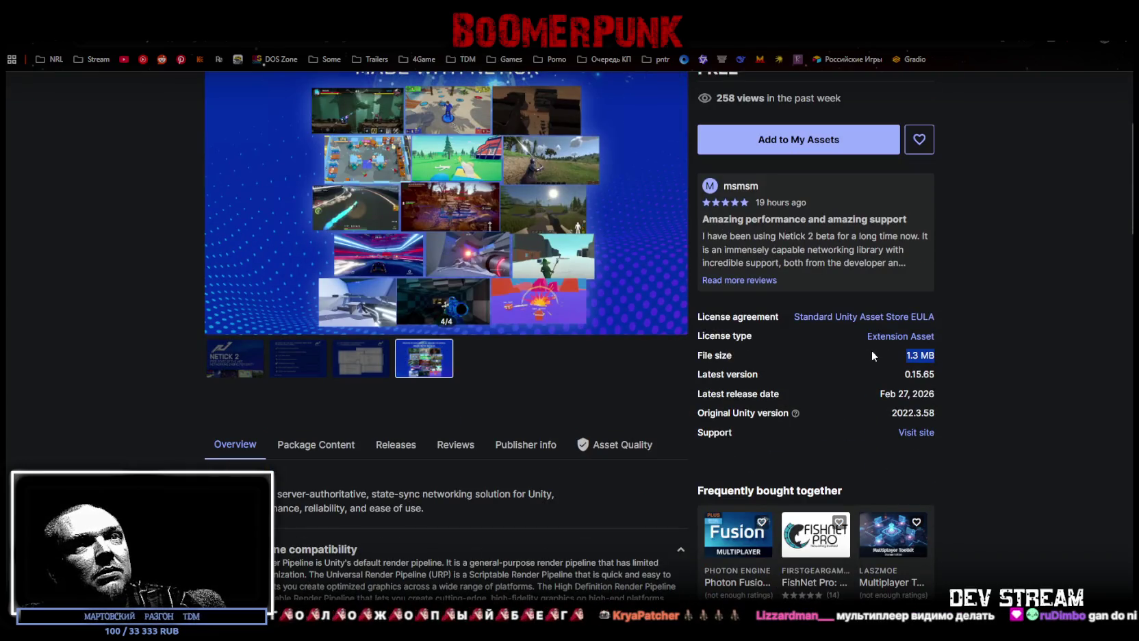
scroll(363, 455, down, 2)
scroll(365, 453, down, 3)
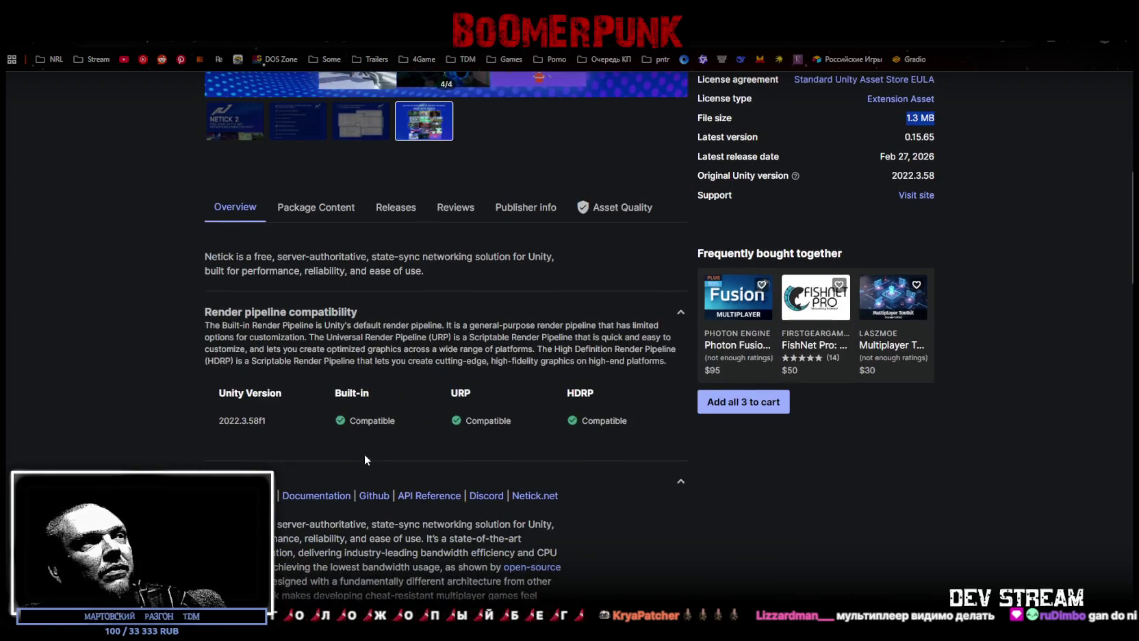
scroll(420, 168, up, 8)
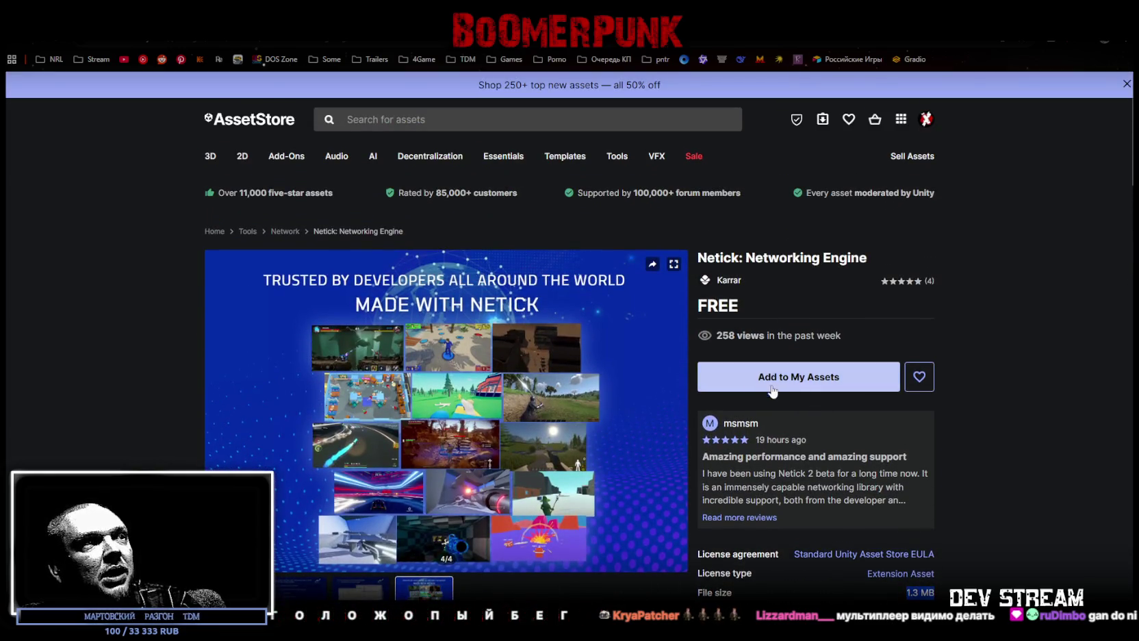
scroll(479, 458, down, 1)
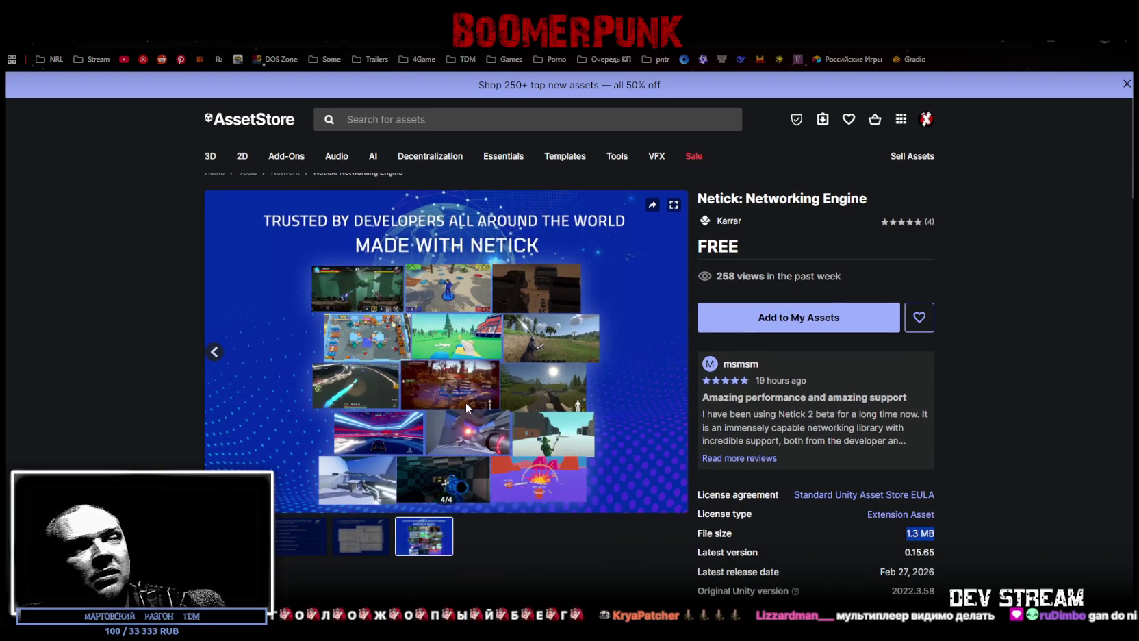
key(alt+Left)
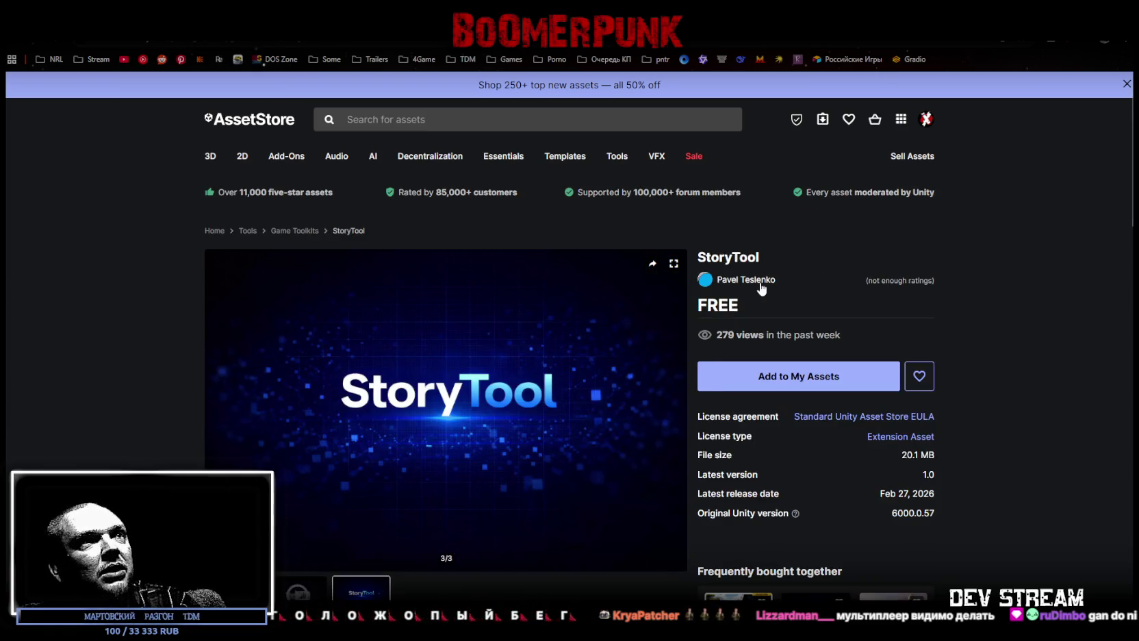
- Scroll through the StoryTool description, then return to the top of the page
scroll(647, 314, down, 3)
scroll(648, 315, down, 2)
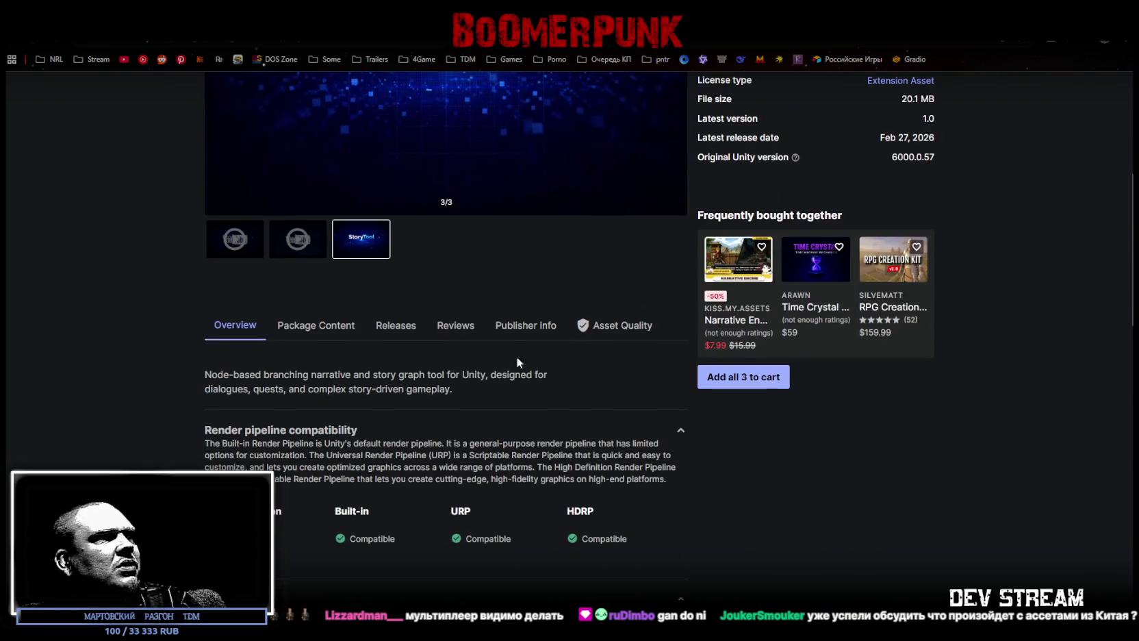
drag(212, 373, 497, 371)
click(473, 395)
scroll(396, 380, up, 2)
scroll(335, 384, up, 3)
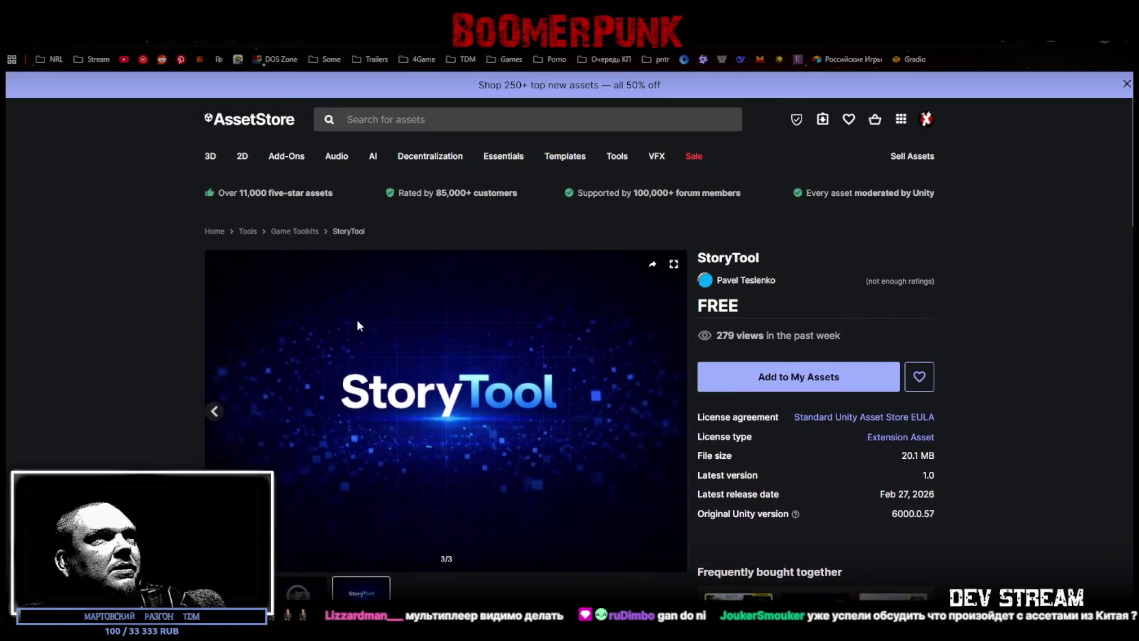
- Add StoryTool to My Assets, accepting the Terms of Service
click(781, 382)
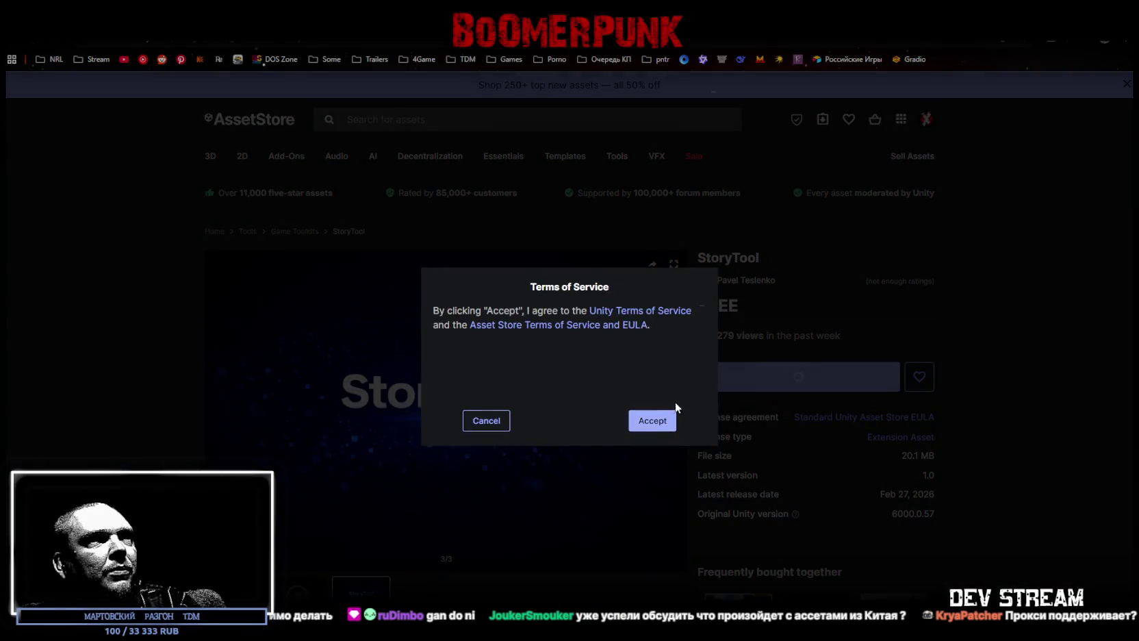
click(653, 419)
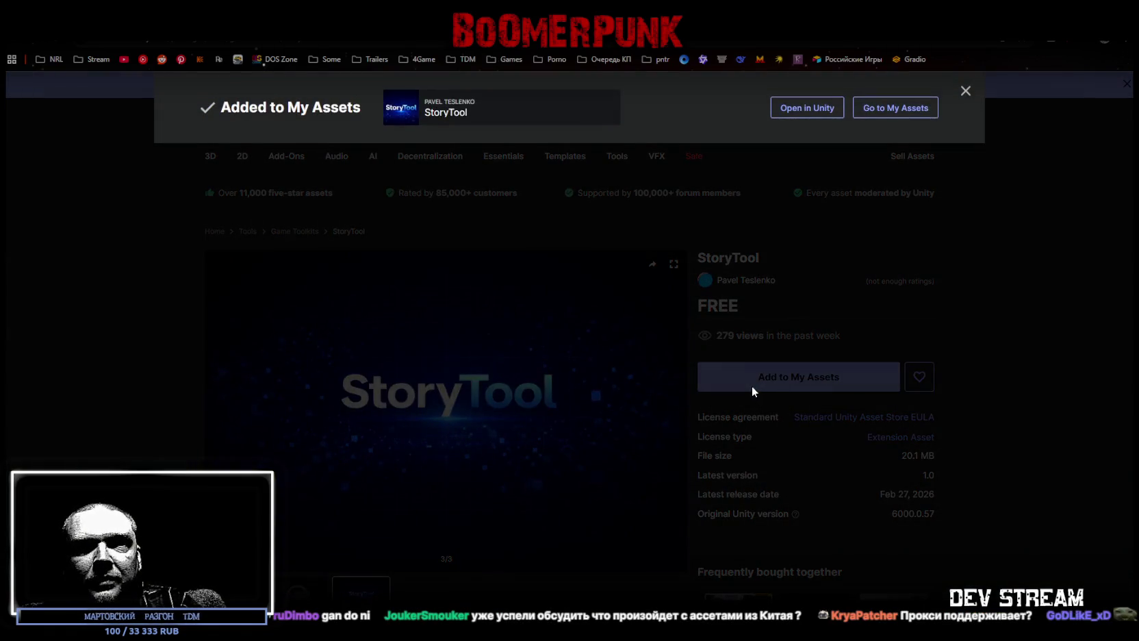
click(741, 380)
click(756, 381)
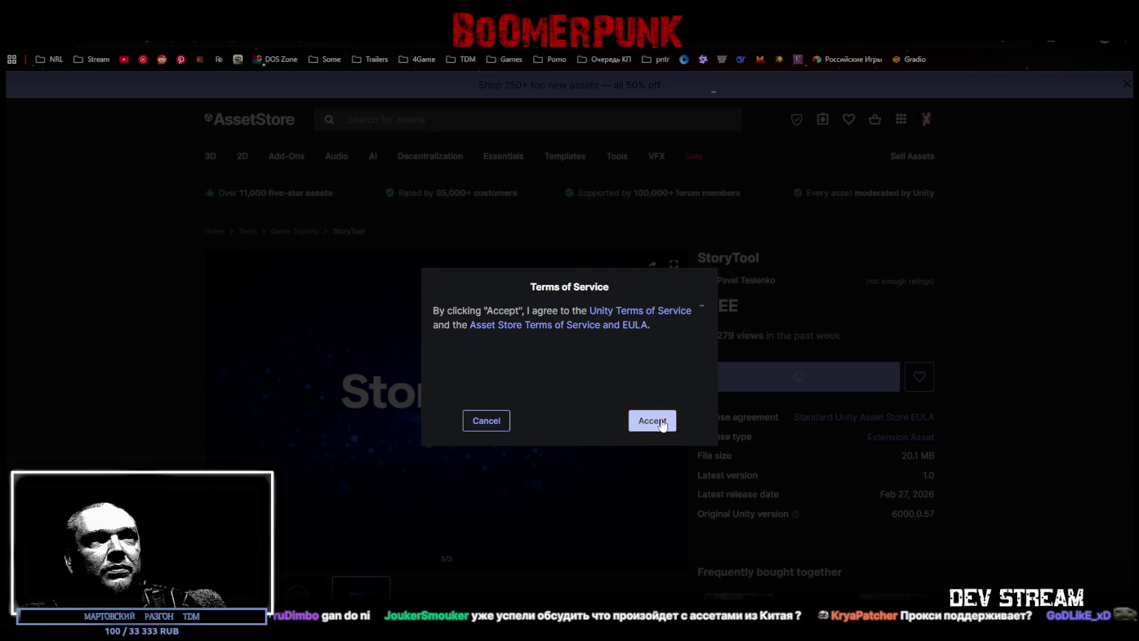
click(653, 420)
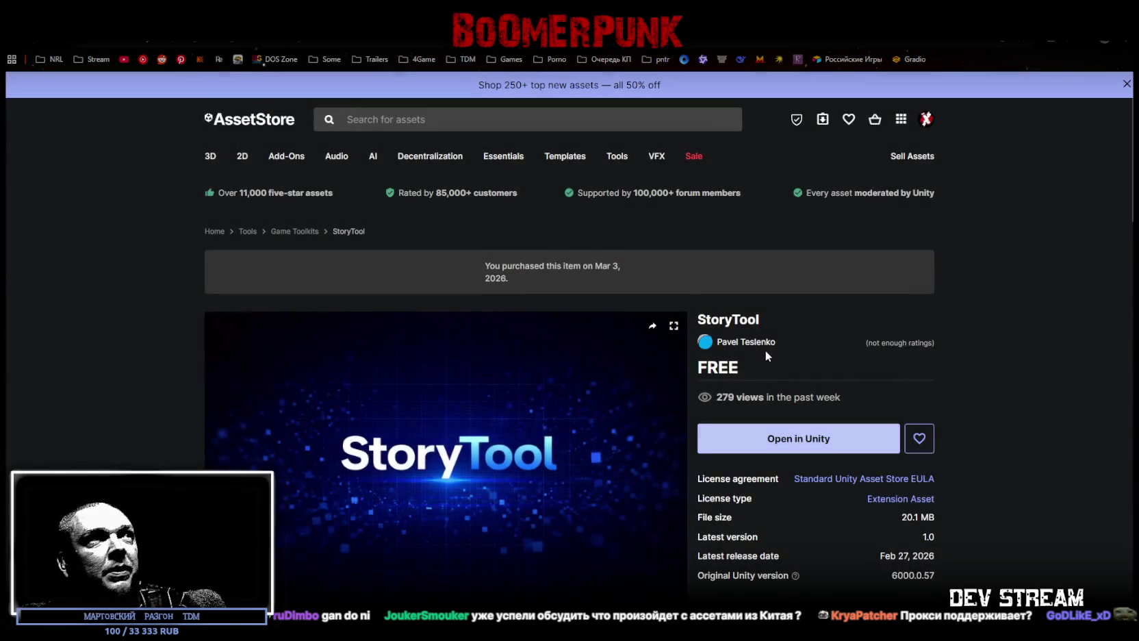
- Go back to Snog's Simple Wave Spawner and view its second and third gallery images
mouse_move(286, 156)
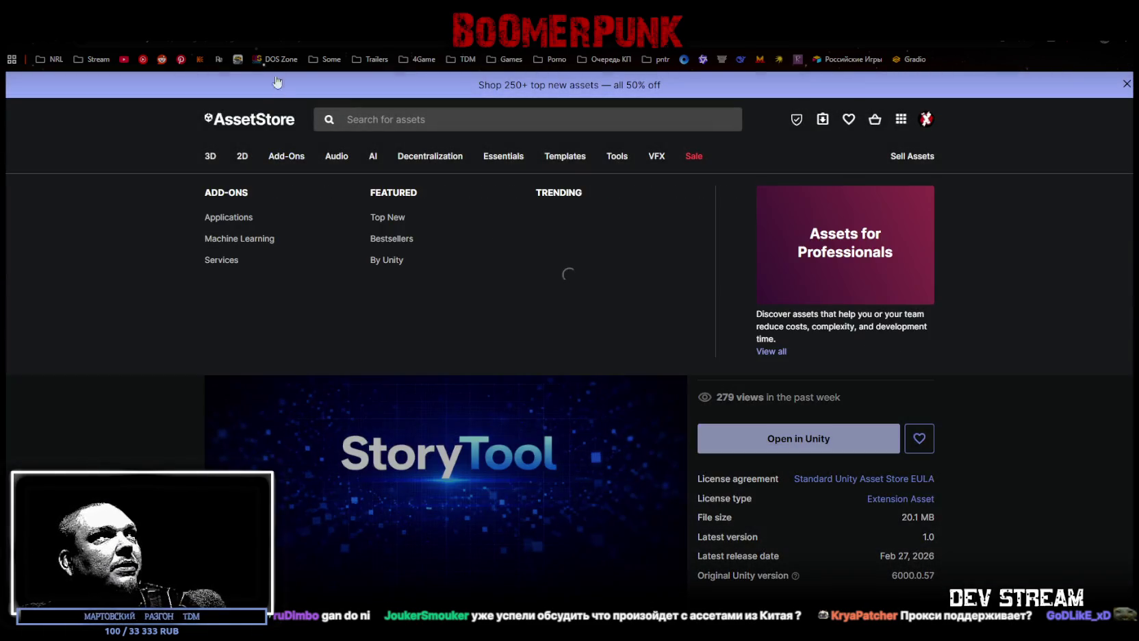
key(alt+Left)
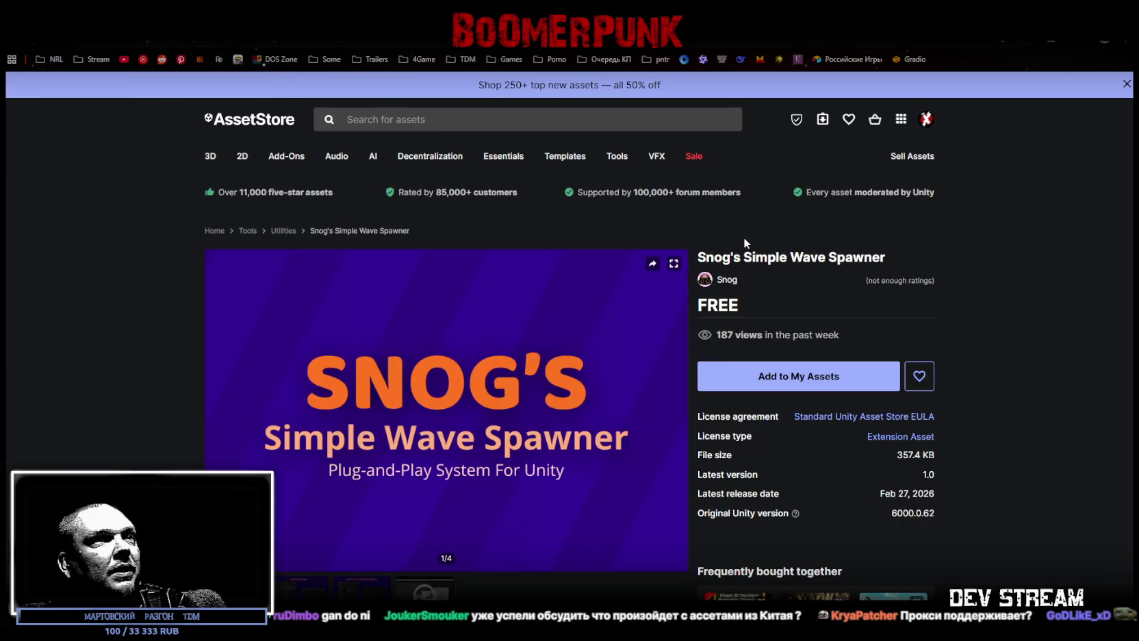
drag(704, 258, 855, 258)
click(861, 258)
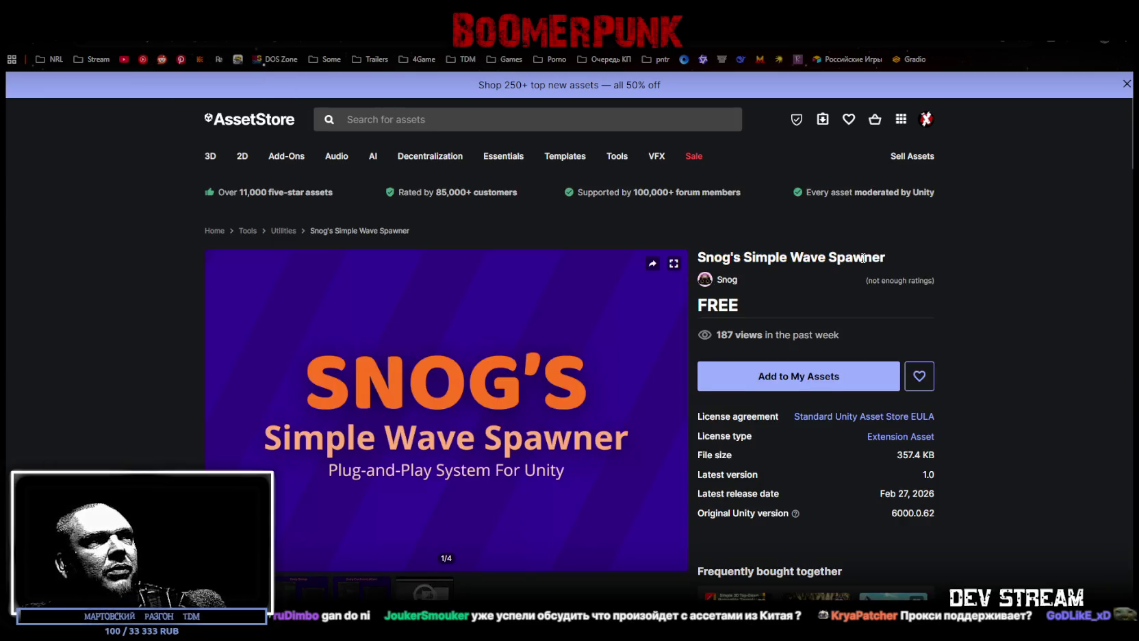
scroll(685, 411, down, 4)
click(314, 293)
click(362, 297)
scroll(519, 391, up, 2)
- Return to Acoustics Lite, play its preview video at lower volume, and add it to My Assets
key(alt+Left)
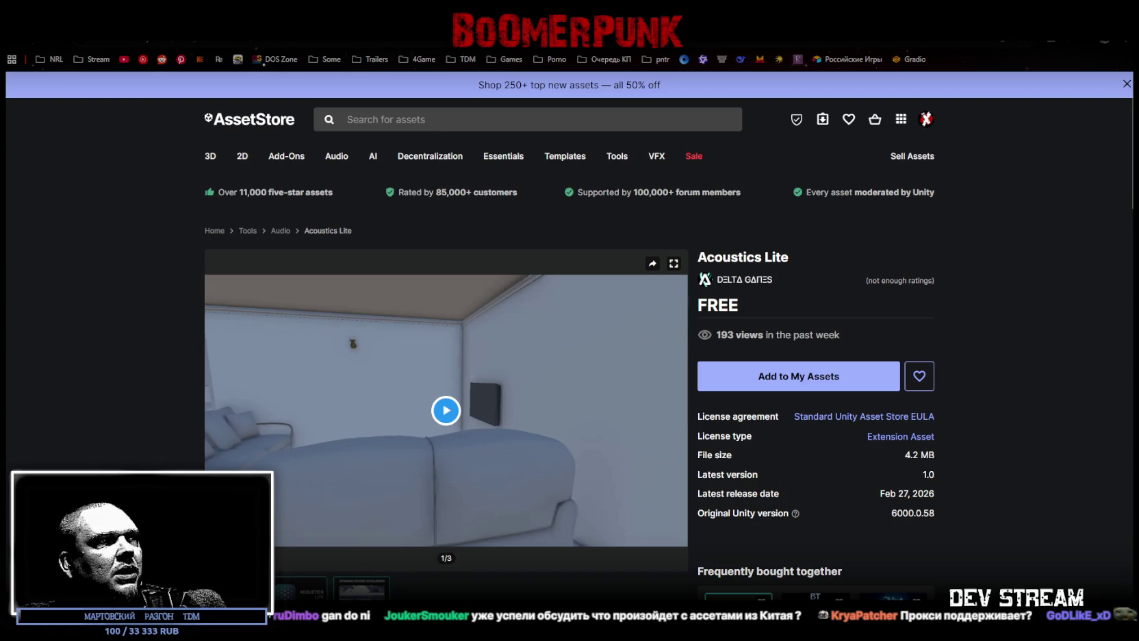
click(446, 410)
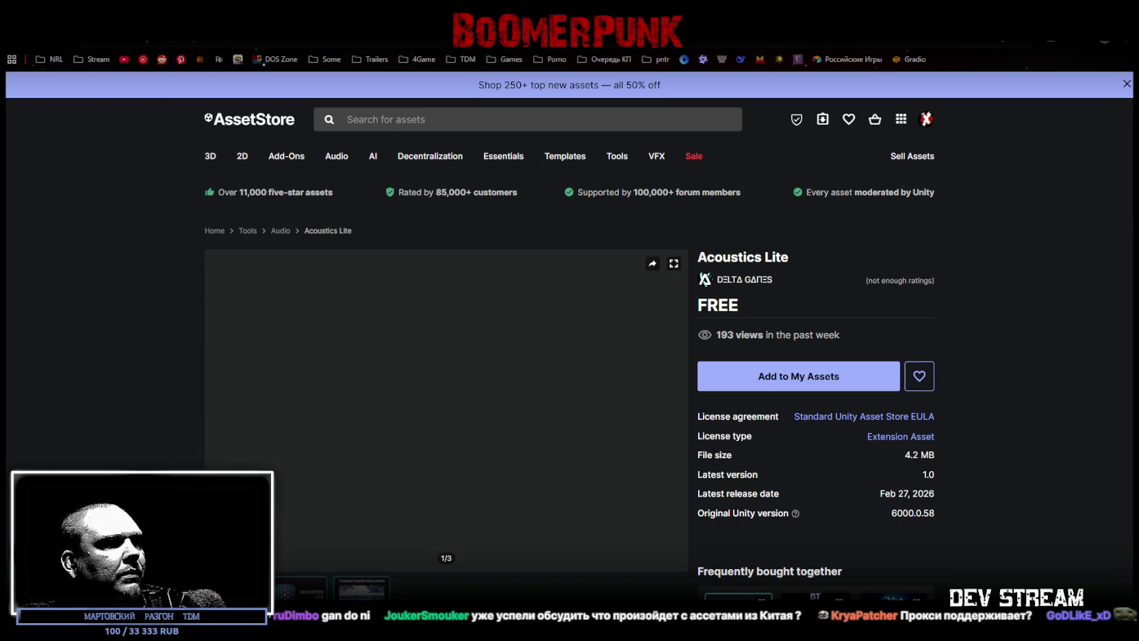
click(446, 410)
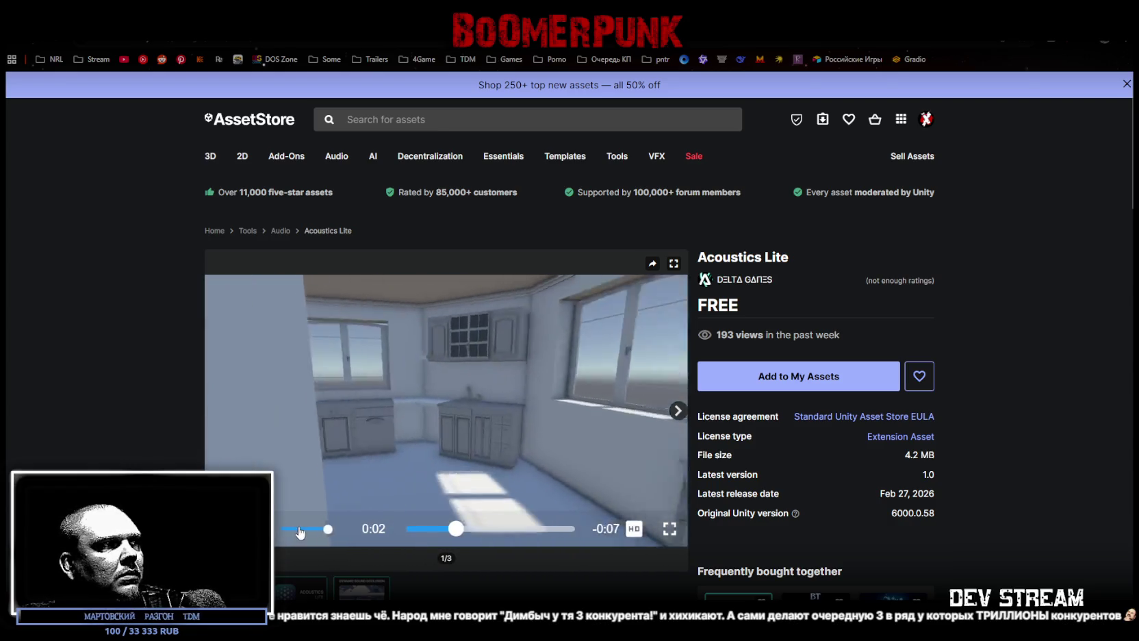
click(295, 529)
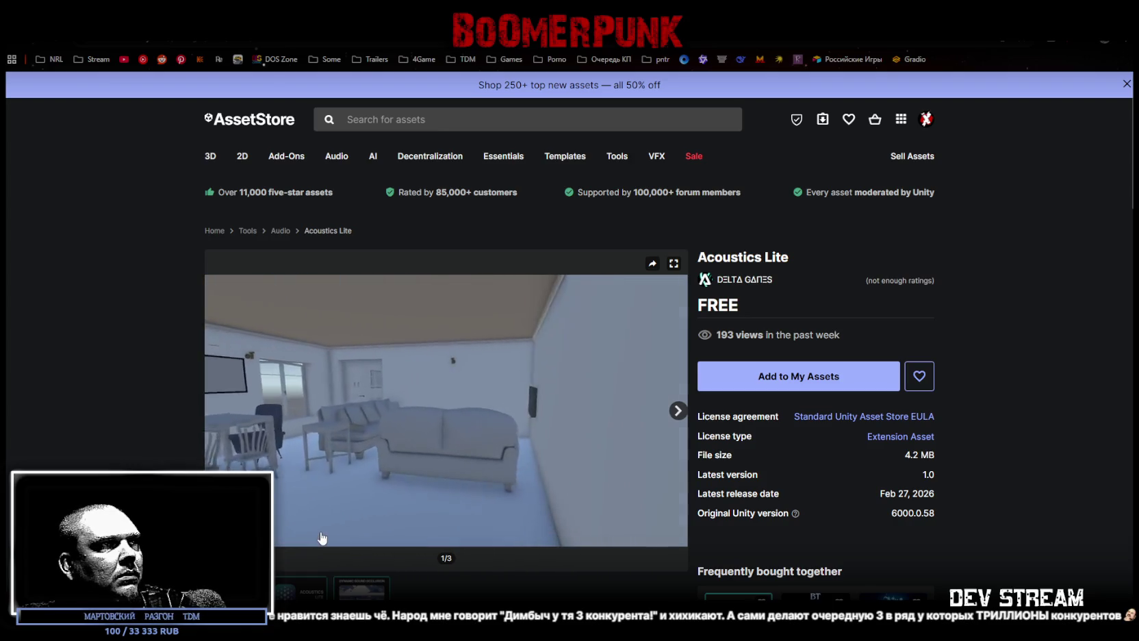
click(446, 409)
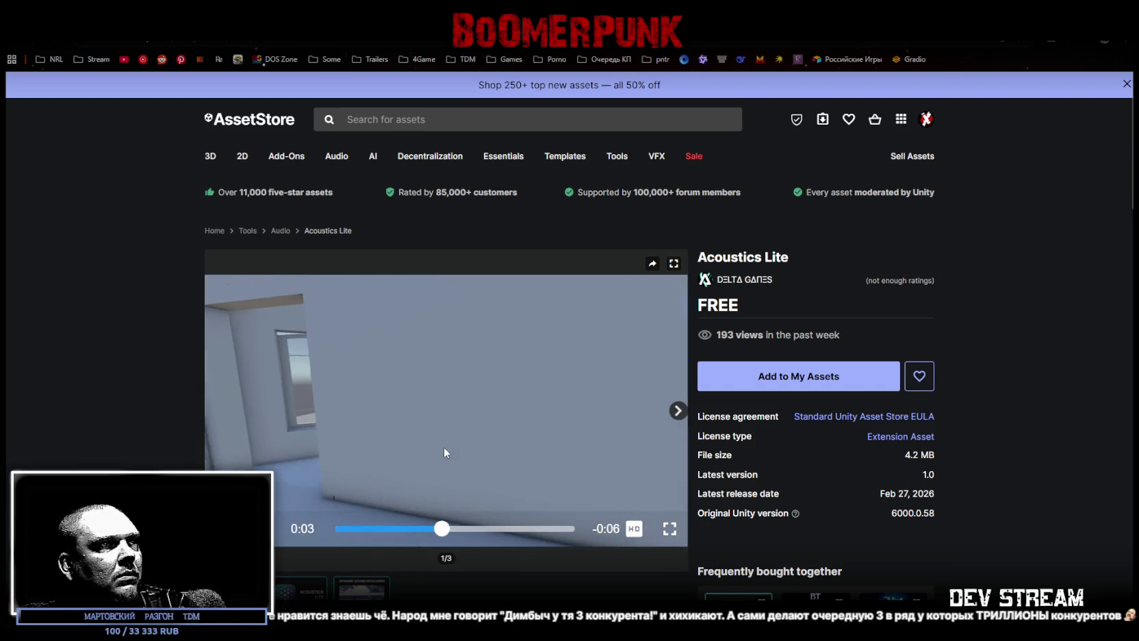
click(811, 377)
click(657, 421)
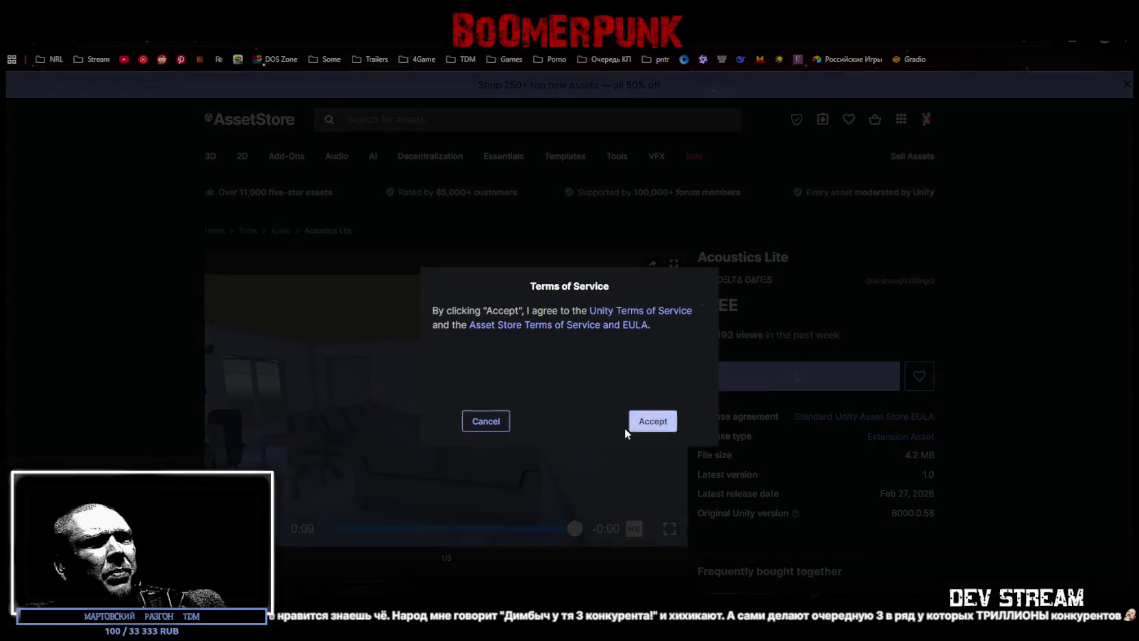
- Accept the Terms of Service for Acoustics Lite and close the Added to My Assets banner
click(648, 423)
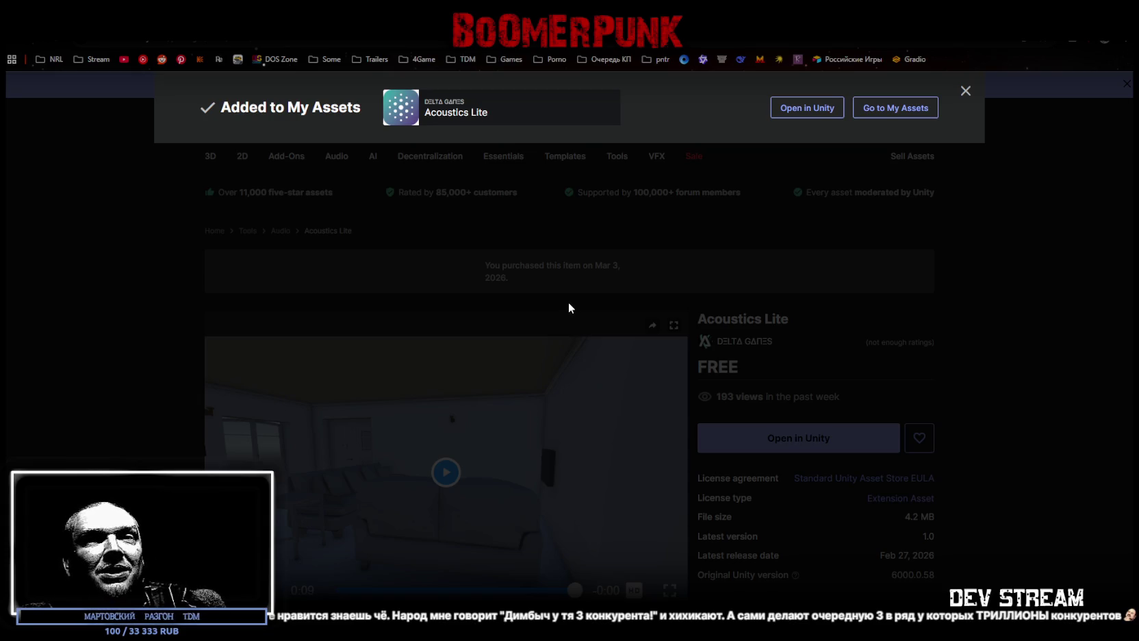
click(982, 382)
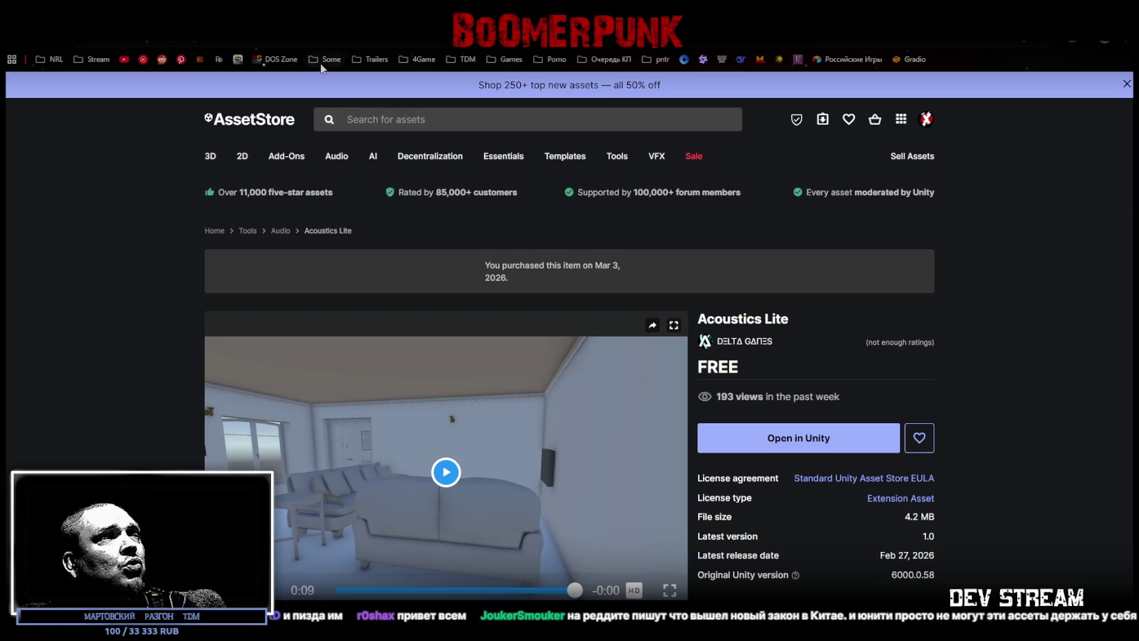
- Return to Realistic Car Controller (Free), add it to My Assets, and accept the Terms of Service
key(alt+Left)
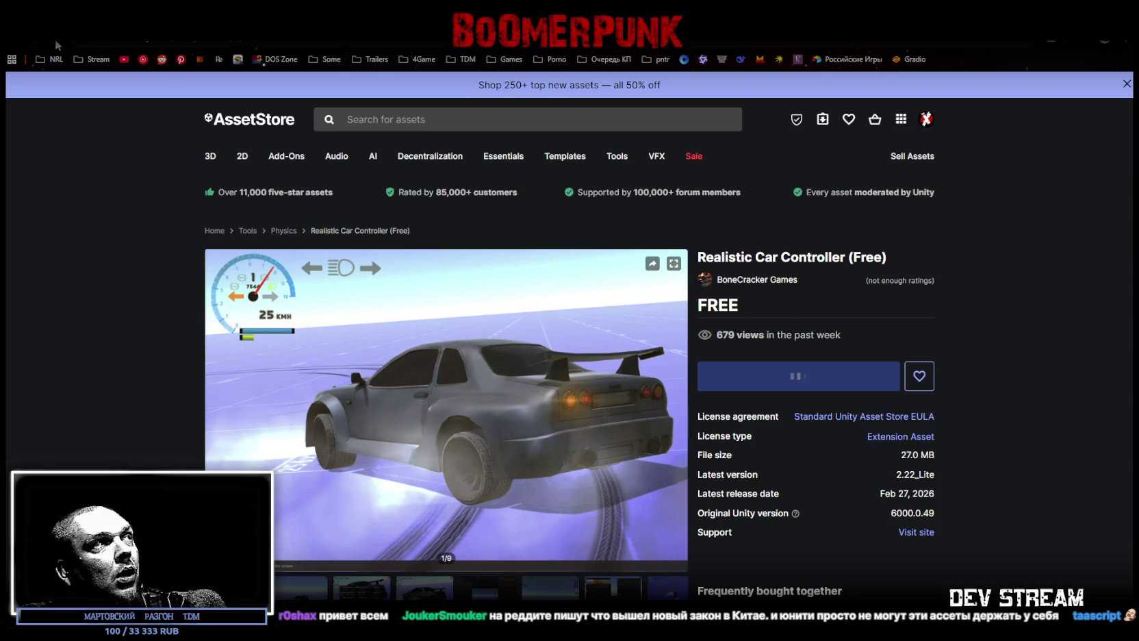
key(alt+Left)
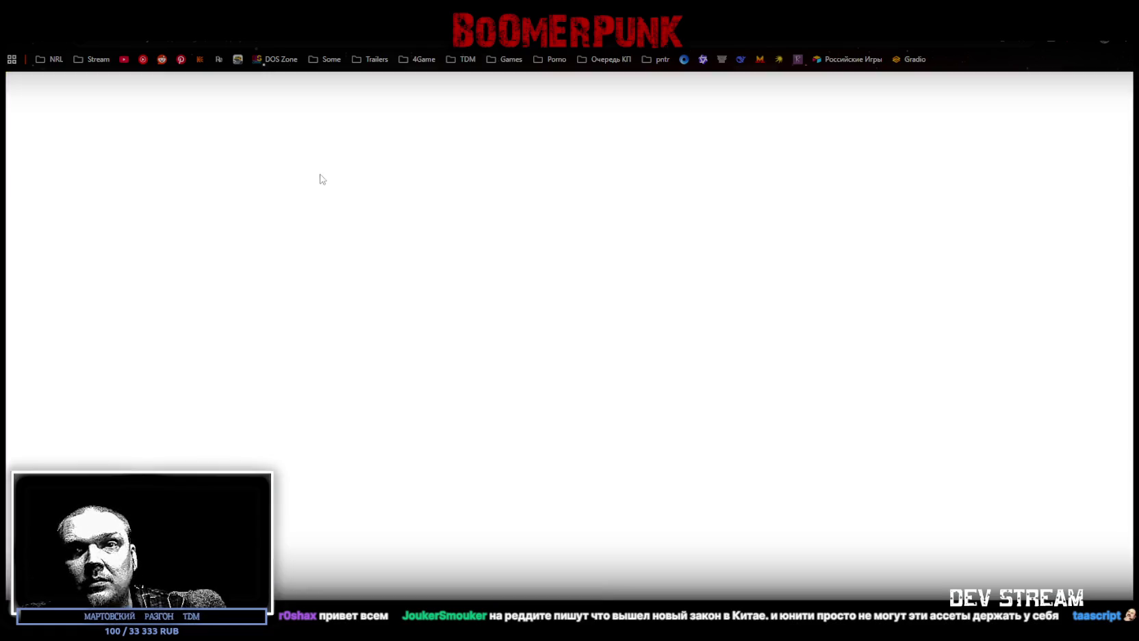
mouse_move(313, 175)
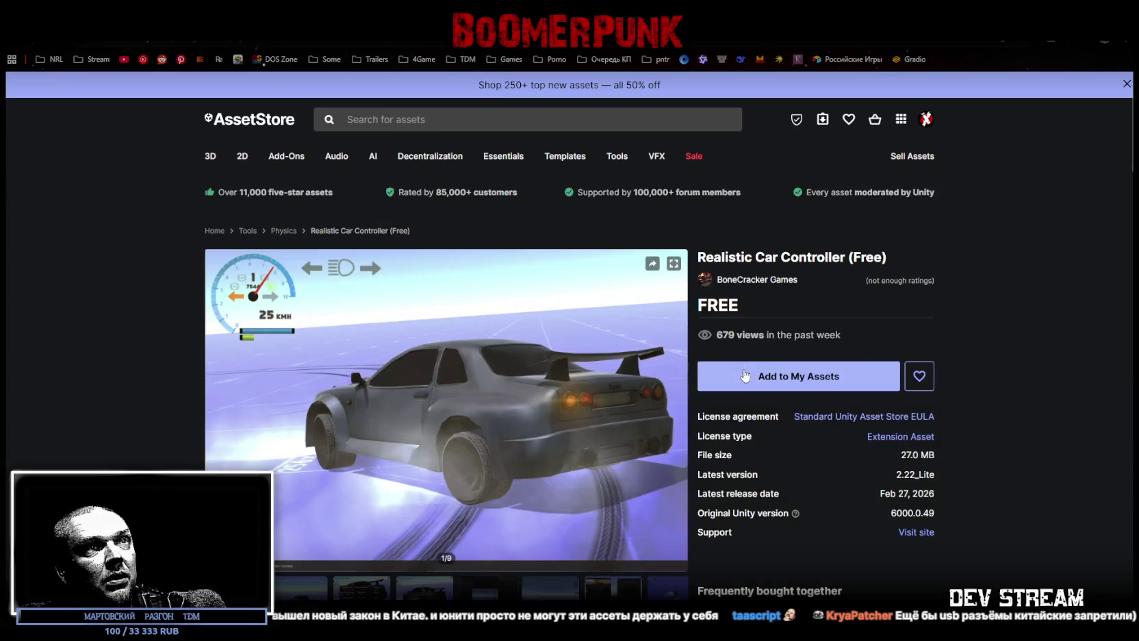
click(743, 375)
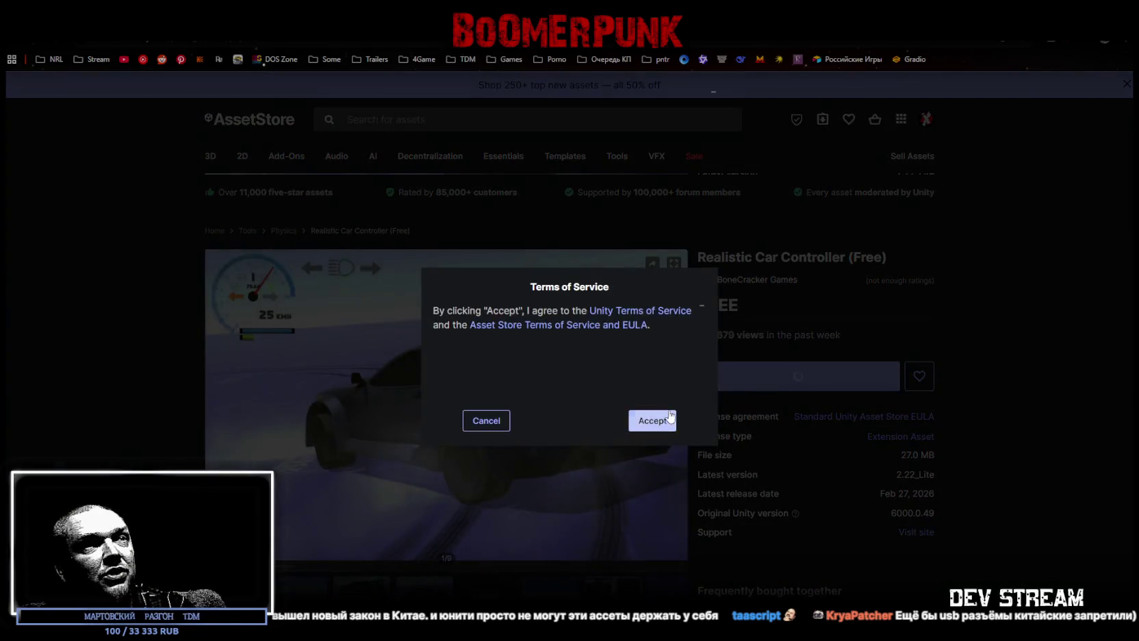
click(654, 421)
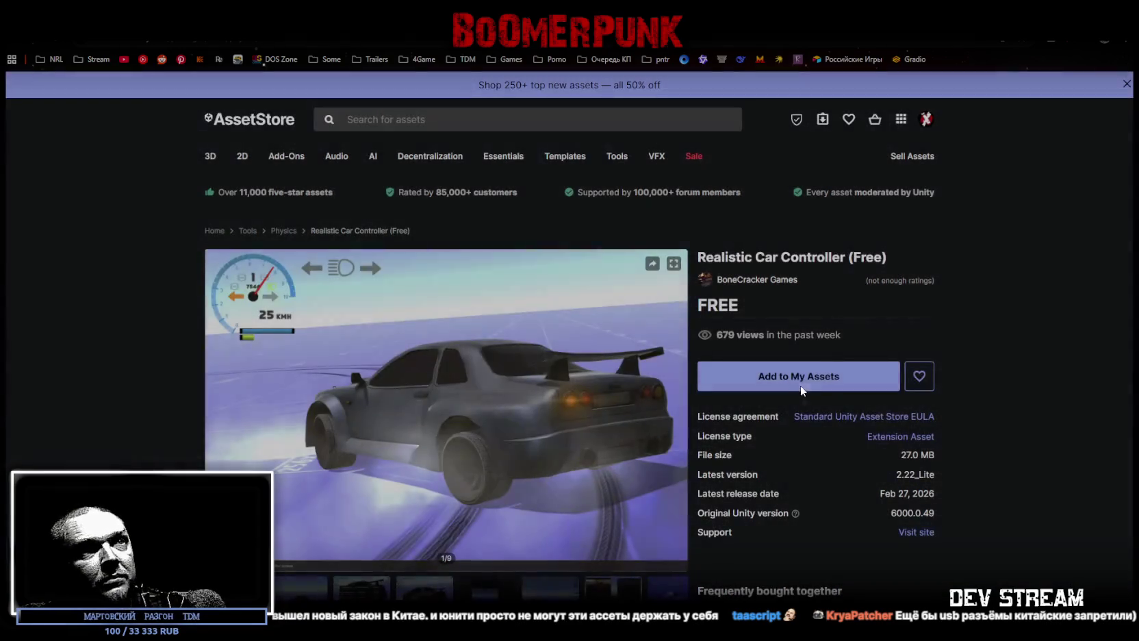
click(800, 384)
click(654, 421)
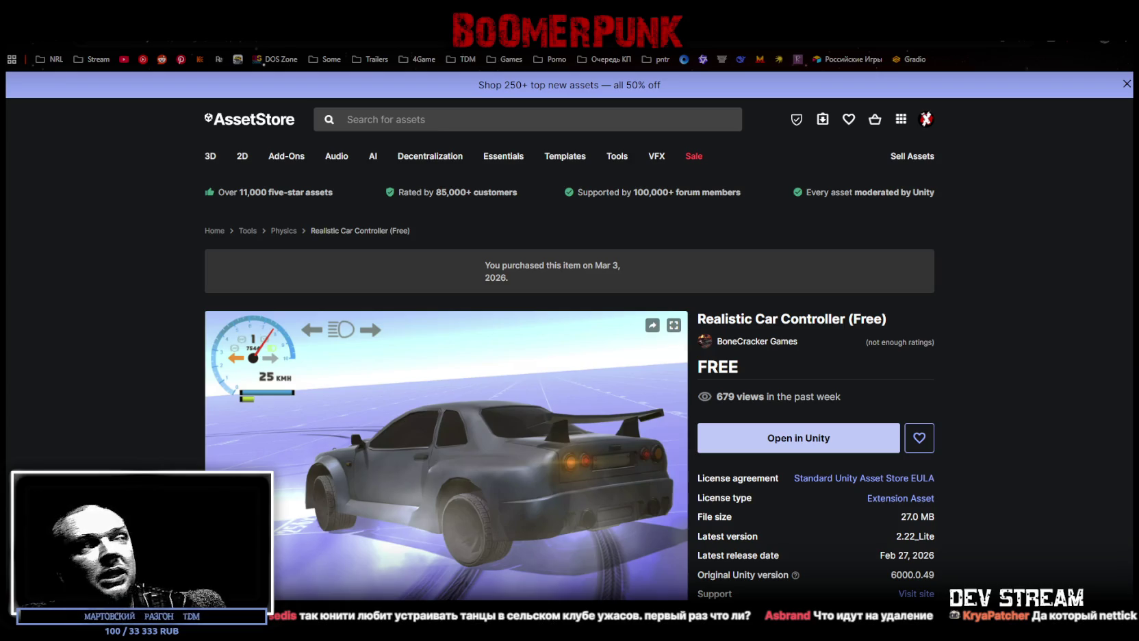
- Scroll to the gallery, view the third image and the car video, and select the word FREE
scroll(602, 500, down, 2)
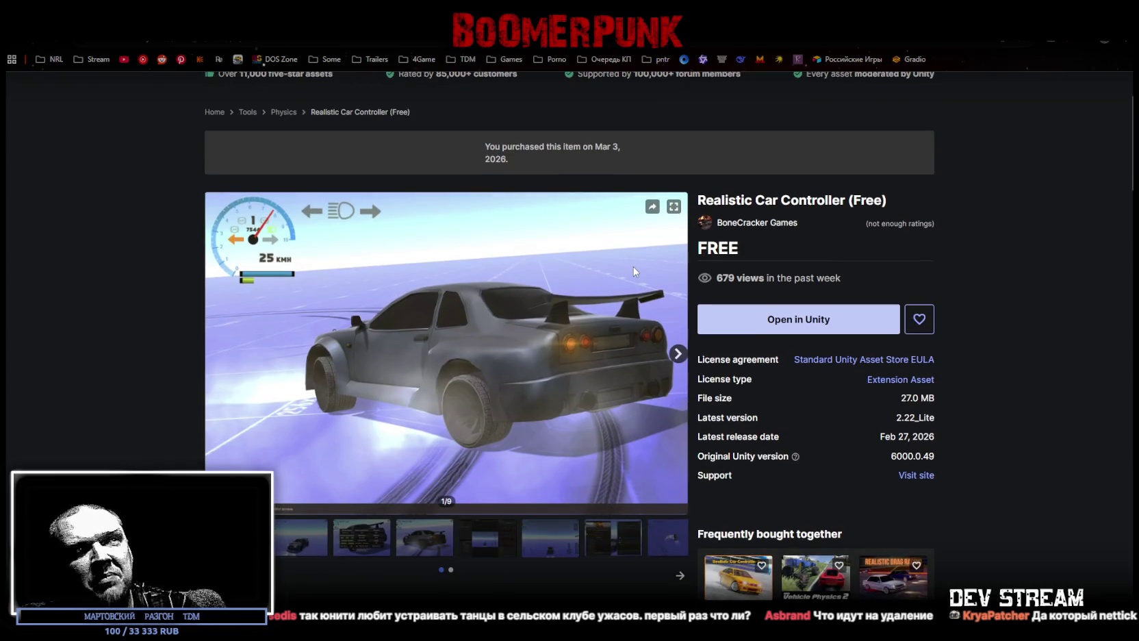
click(364, 538)
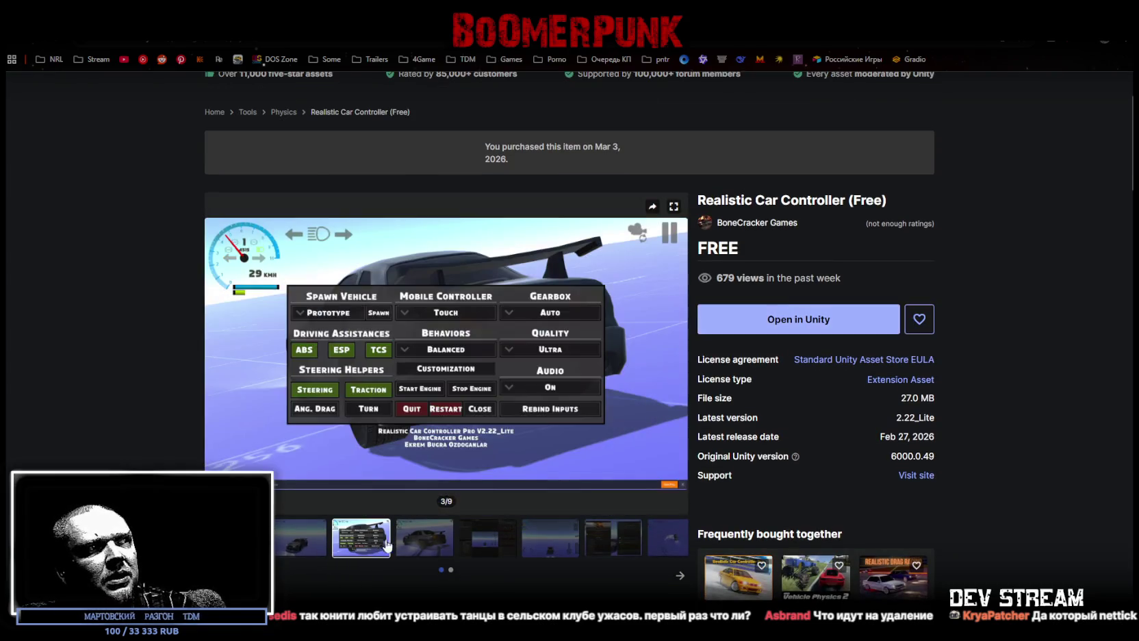
click(437, 540)
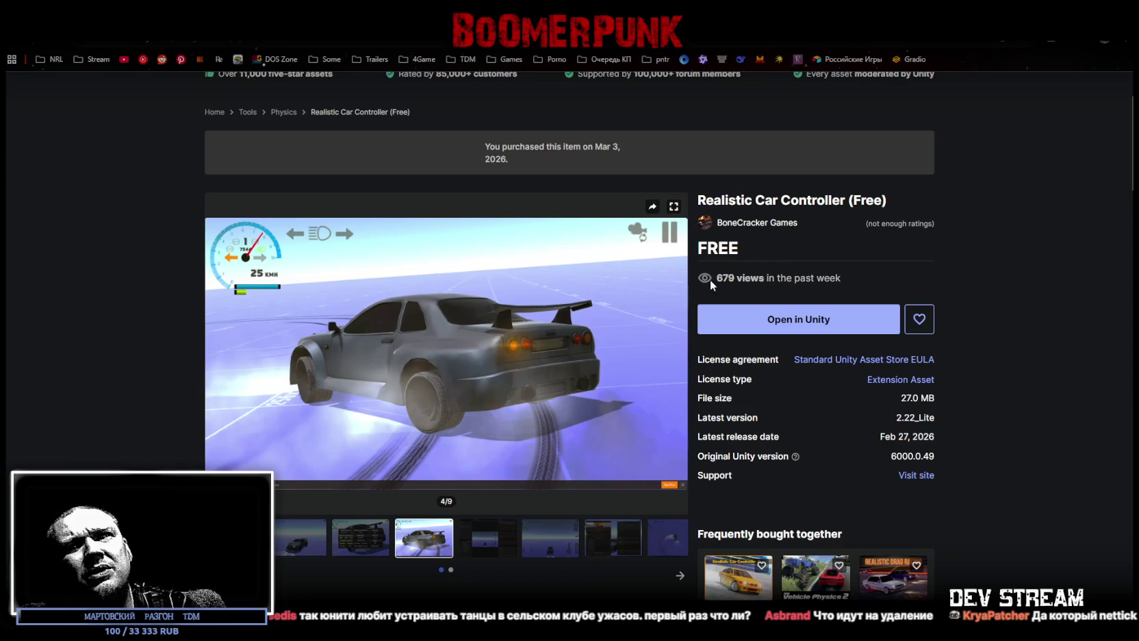
drag(746, 247, 703, 248)
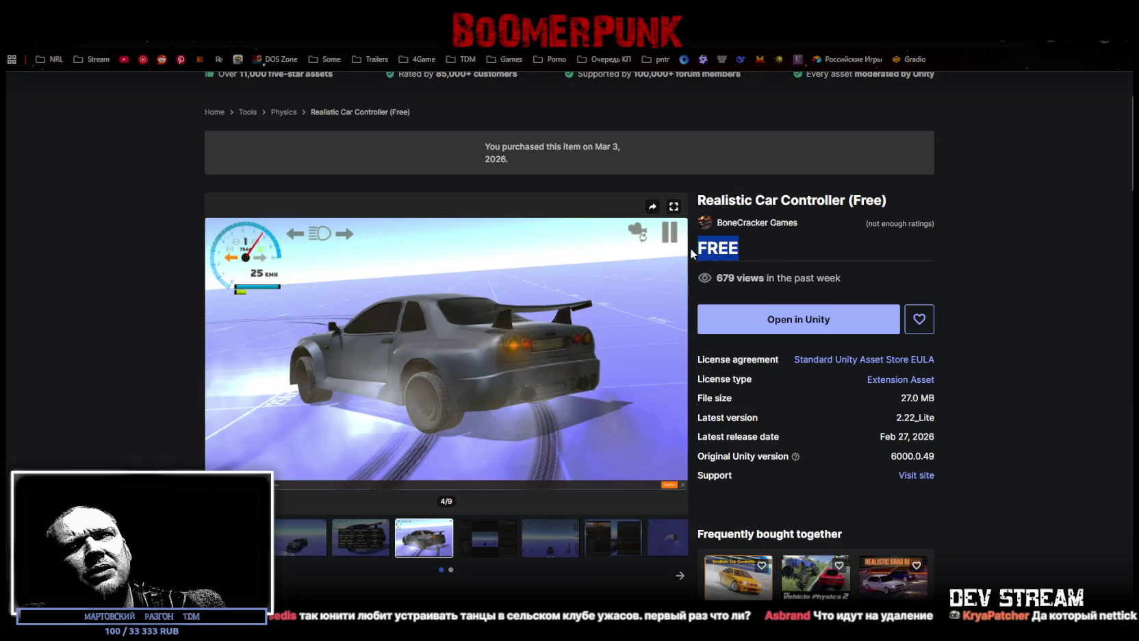
click(699, 248)
double_click(699, 247)
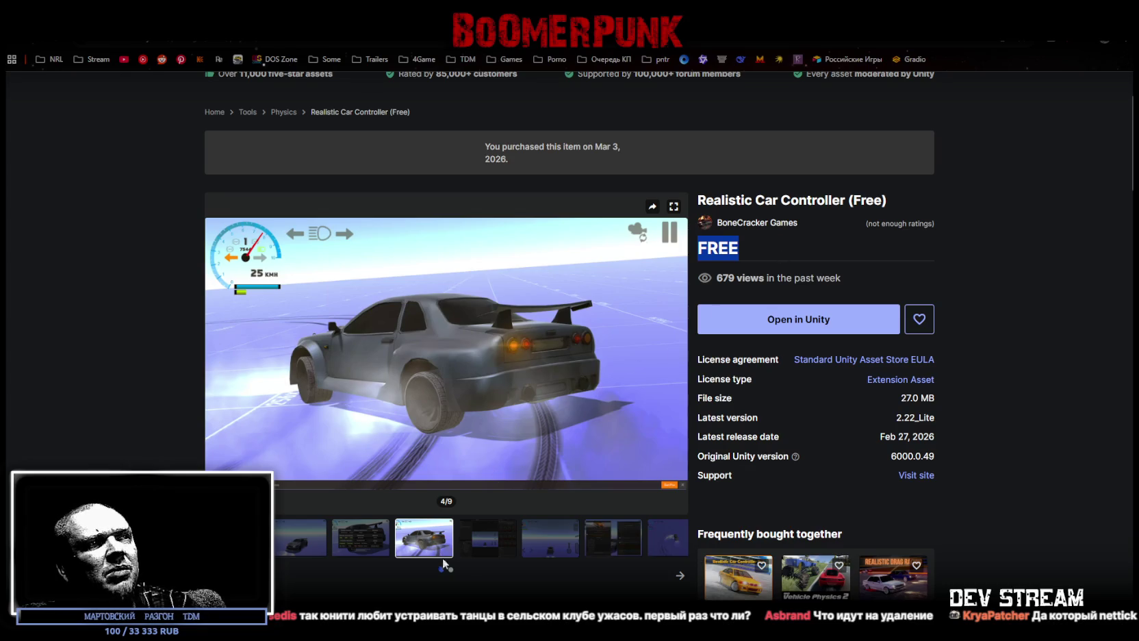
- Click through the gallery thumbnails to the eighth item, the drifting-car video
click(548, 541)
click(605, 545)
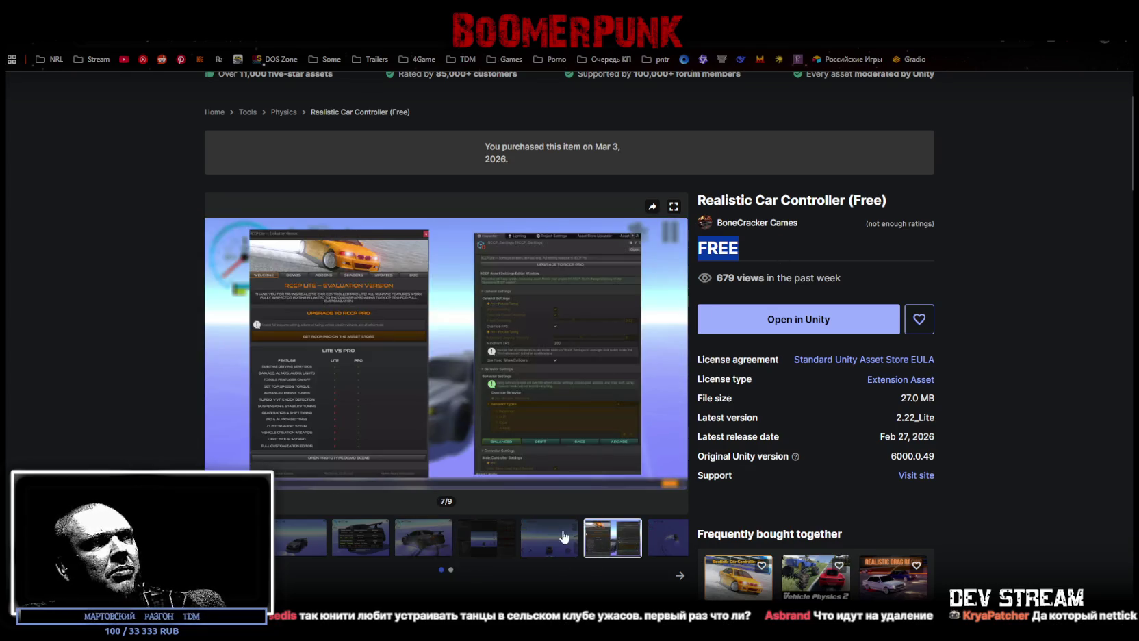
click(487, 537)
click(307, 541)
click(355, 545)
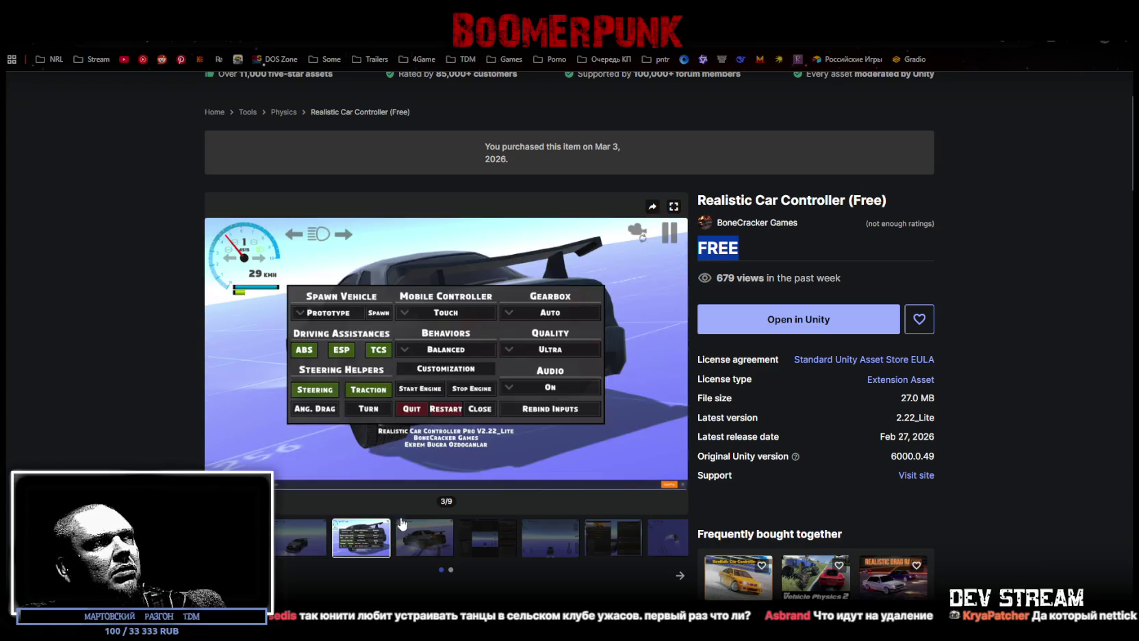
click(437, 550)
click(471, 548)
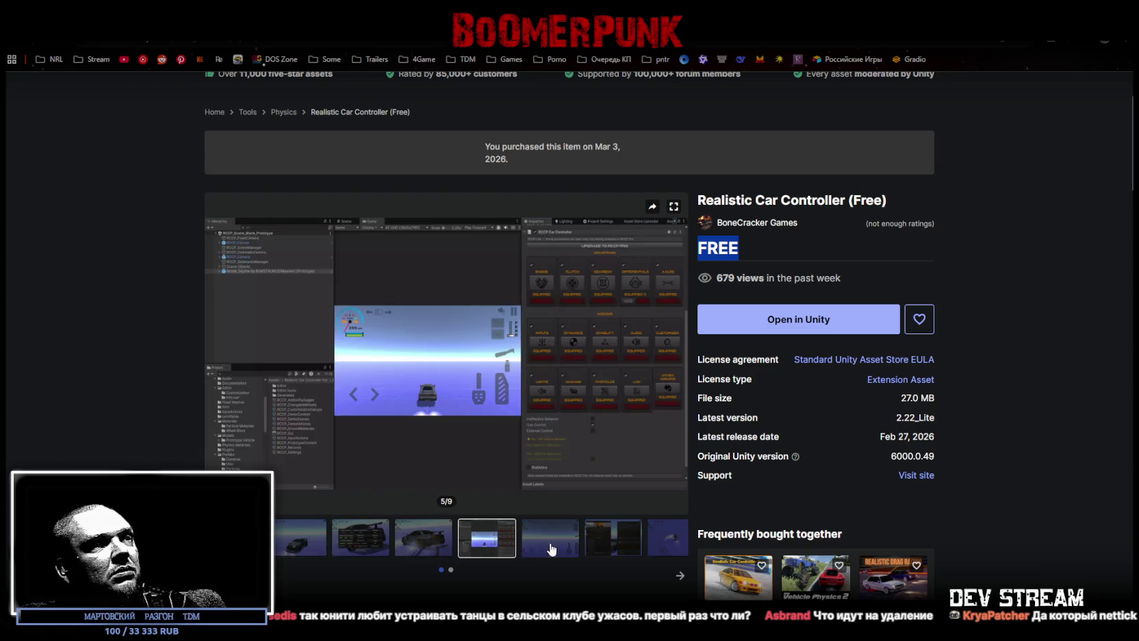
click(552, 550)
click(624, 547)
click(663, 543)
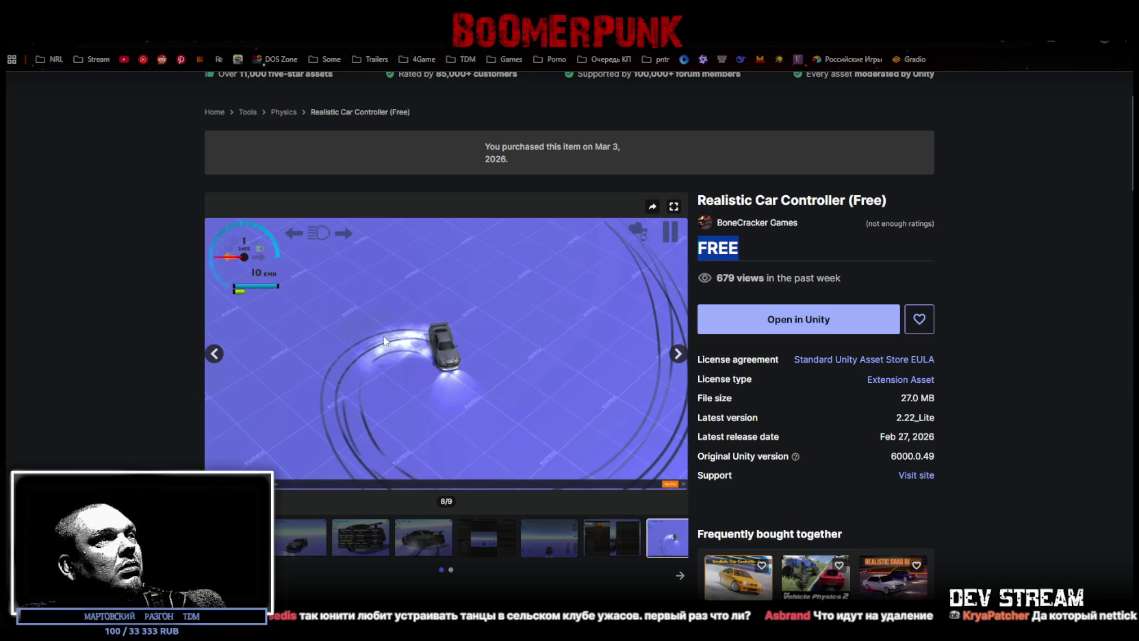
key(alt+Left)
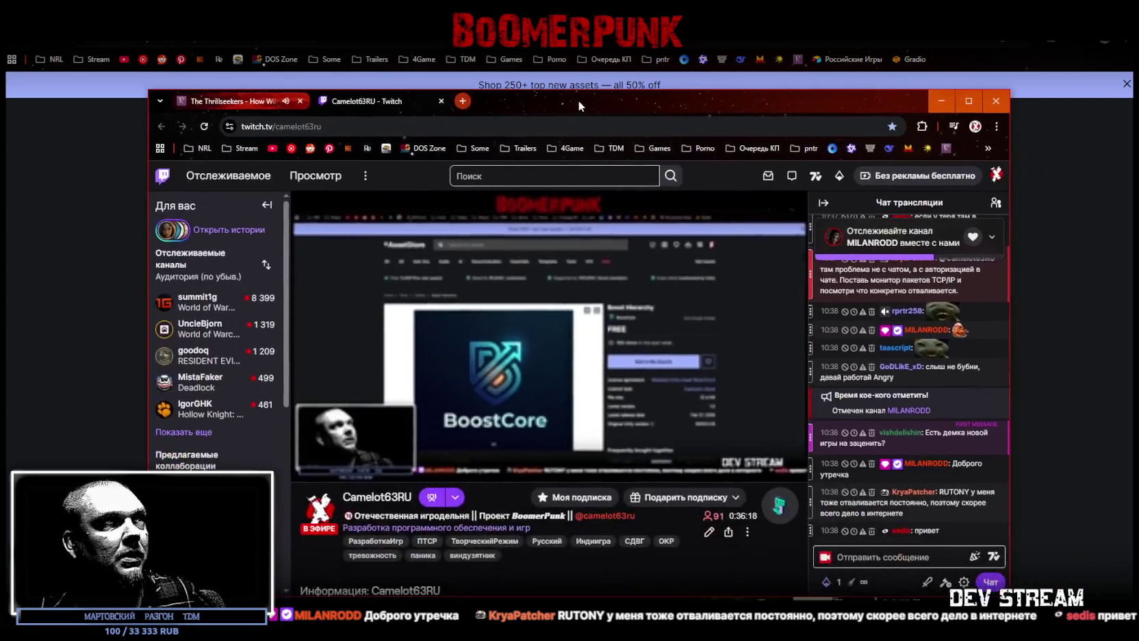
- From the Twitch channel's project panels, open the BoomerPunk itch.io demo page
click(578, 100)
scroll(583, 402, down, 3)
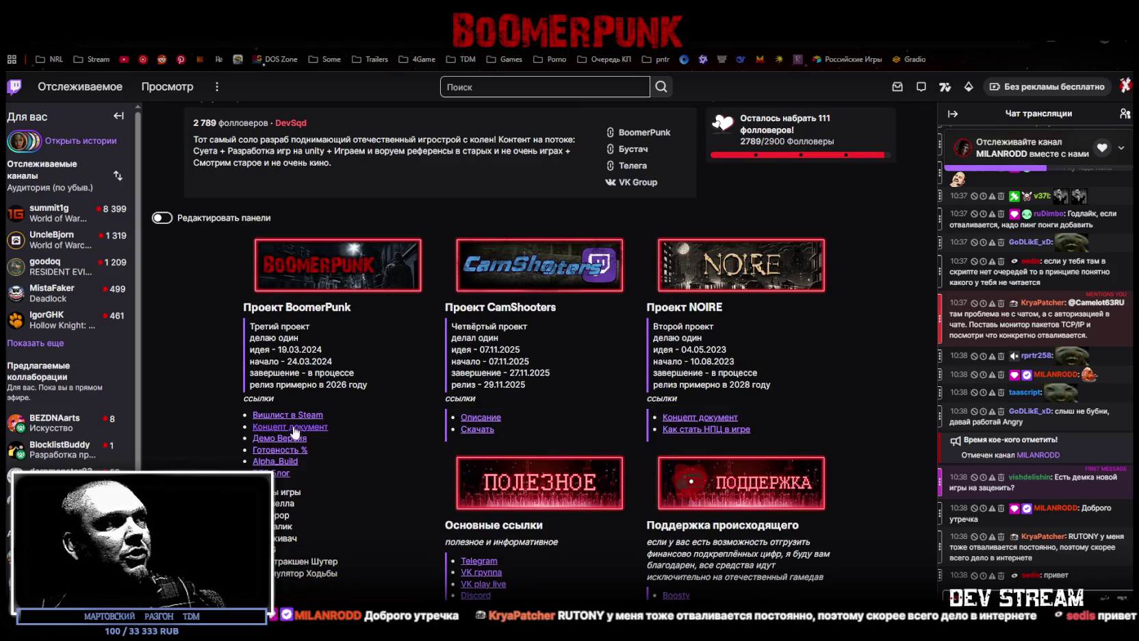
click(283, 447)
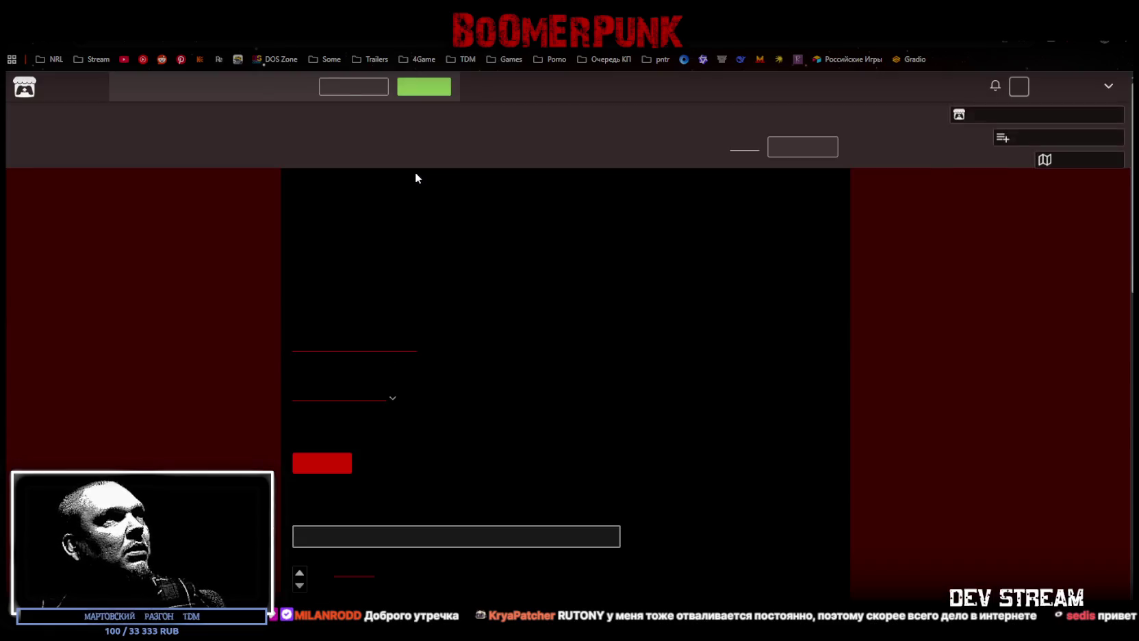
scroll(493, 308, down, 4)
scroll(507, 406, down, 10)
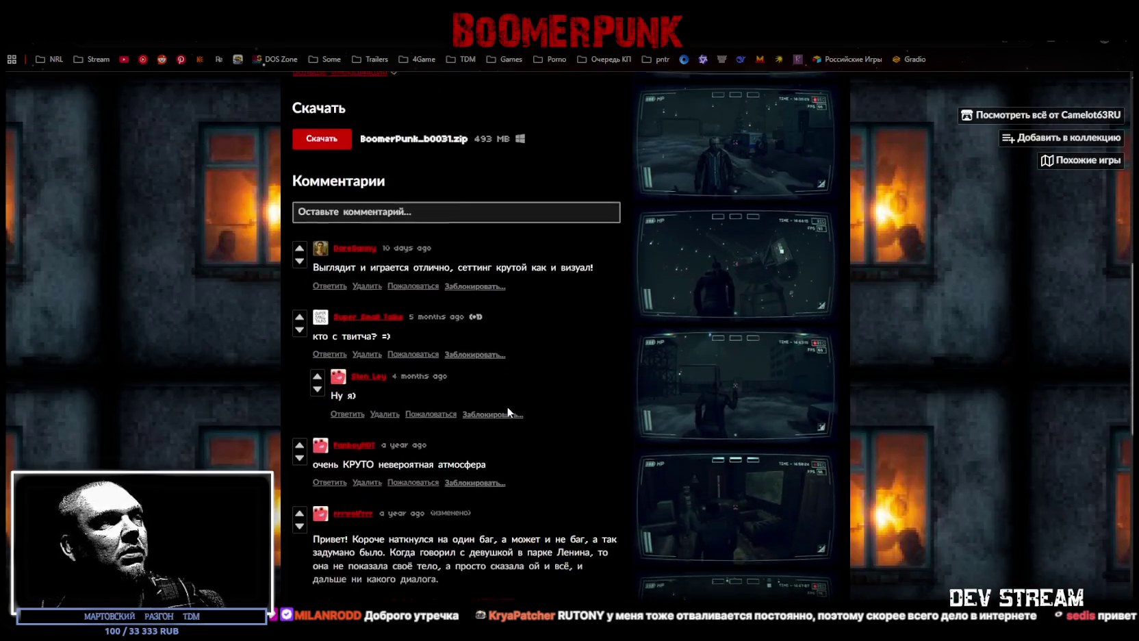
- Read the BoomerPunk itch.io description and comments, then return to the Twitch stream
scroll(479, 356, up, 6)
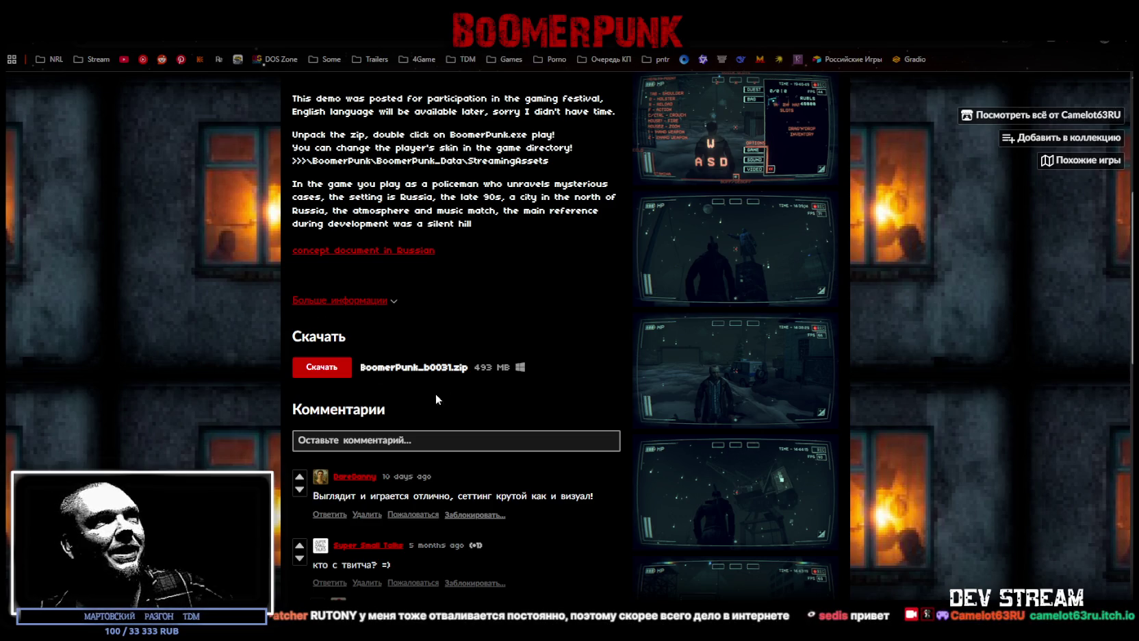
scroll(435, 393, up, 5)
scroll(463, 388, down, 6)
scroll(572, 376, up, 3)
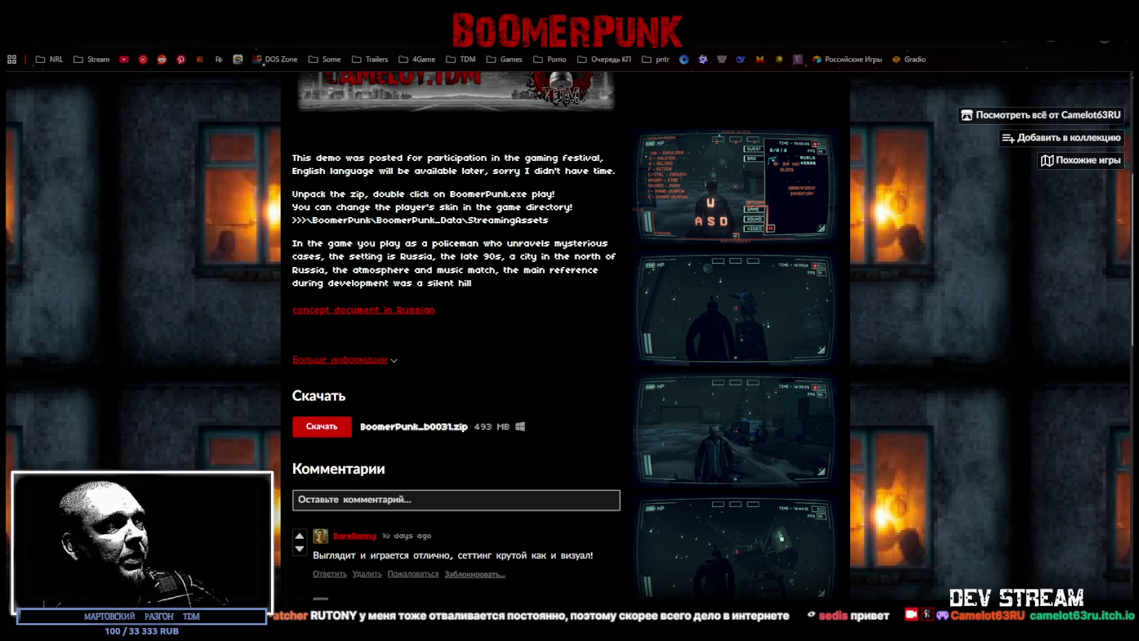
key(ctrl+Tab)
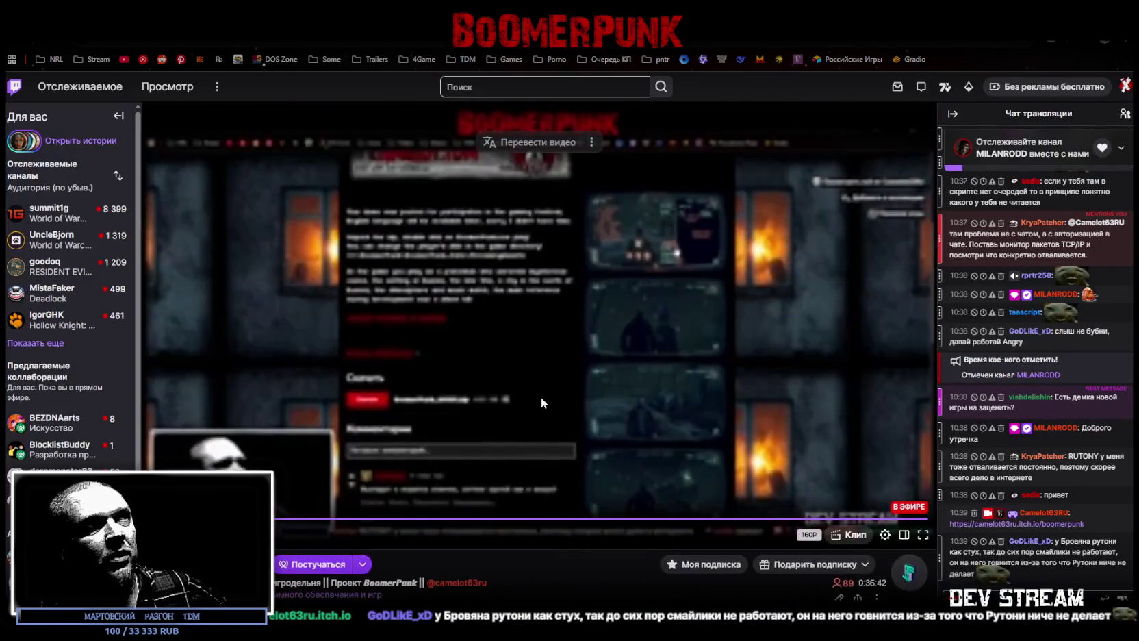
- Review the BoomerPunk, CamShooters and NOIRE project panels, then return to Boost Hierarchy
scroll(541, 396, down, 8)
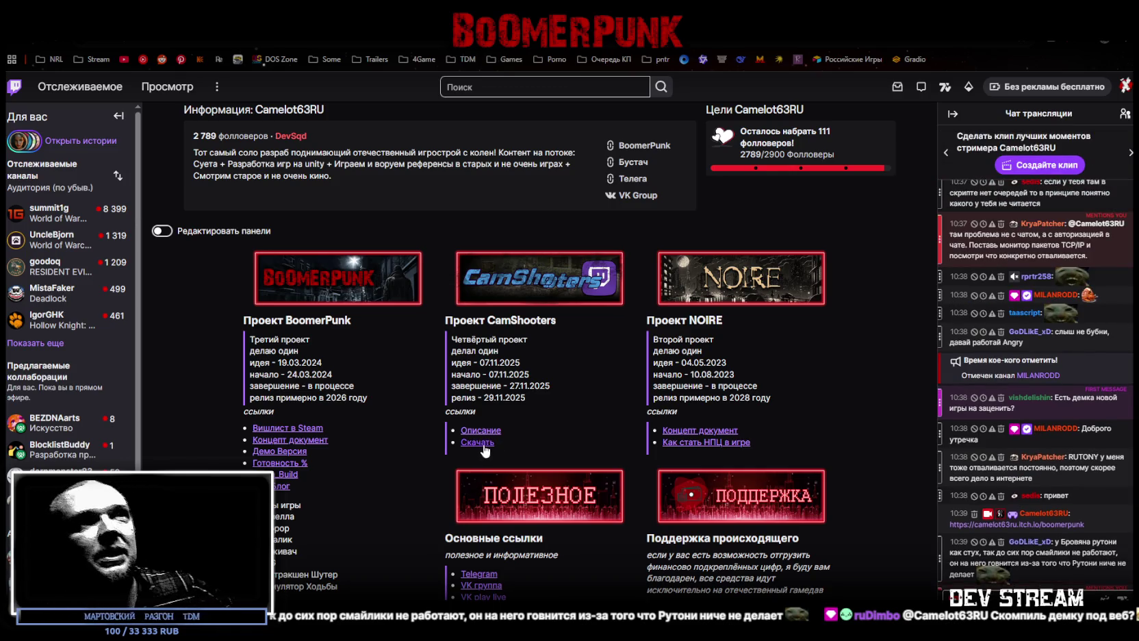
scroll(551, 392, up, 2)
scroll(548, 384, down, 3)
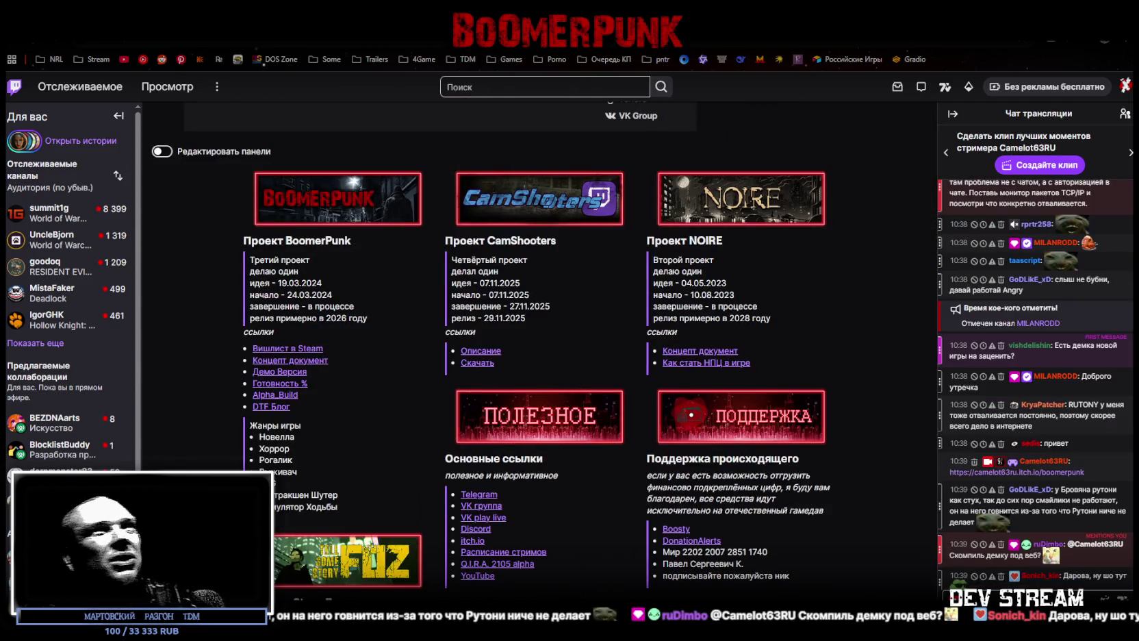
key(ctrl+Tab)
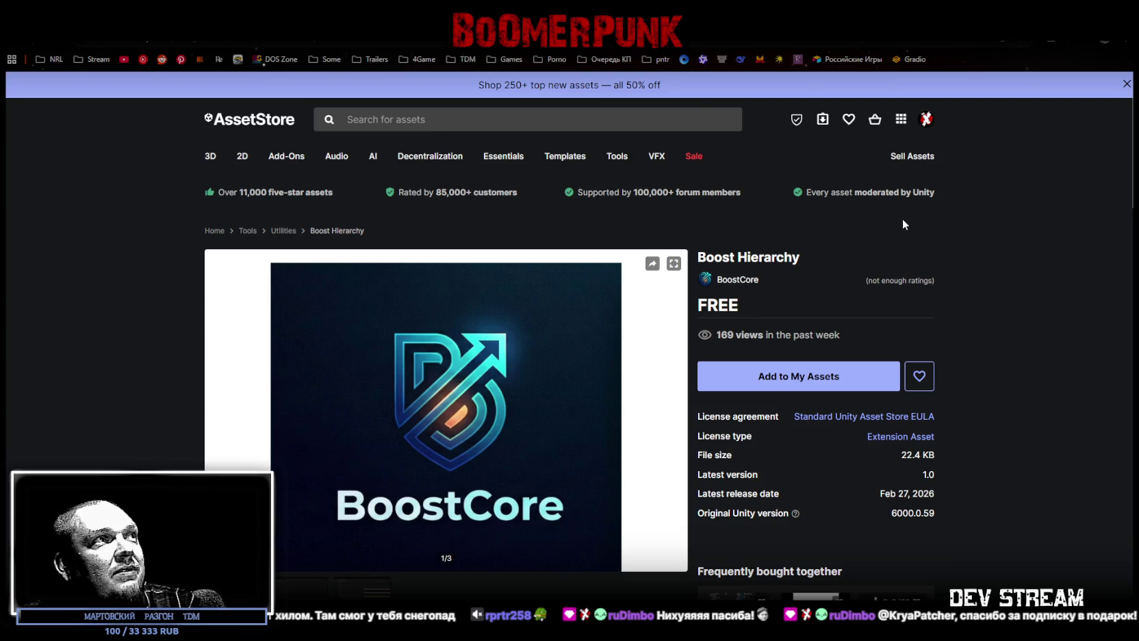
- Dismiss the sale banner on Boost Hierarchy, then move to the Black Hole Effect asset page
click(1126, 84)
scroll(1041, 225, down, 1)
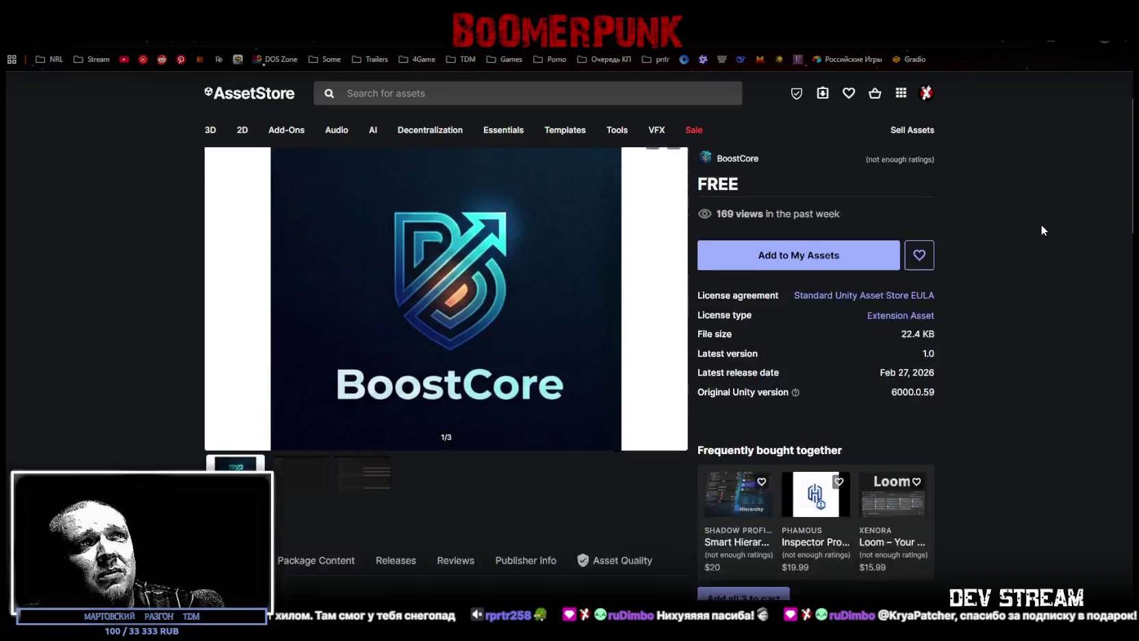
scroll(1041, 225, up, 1)
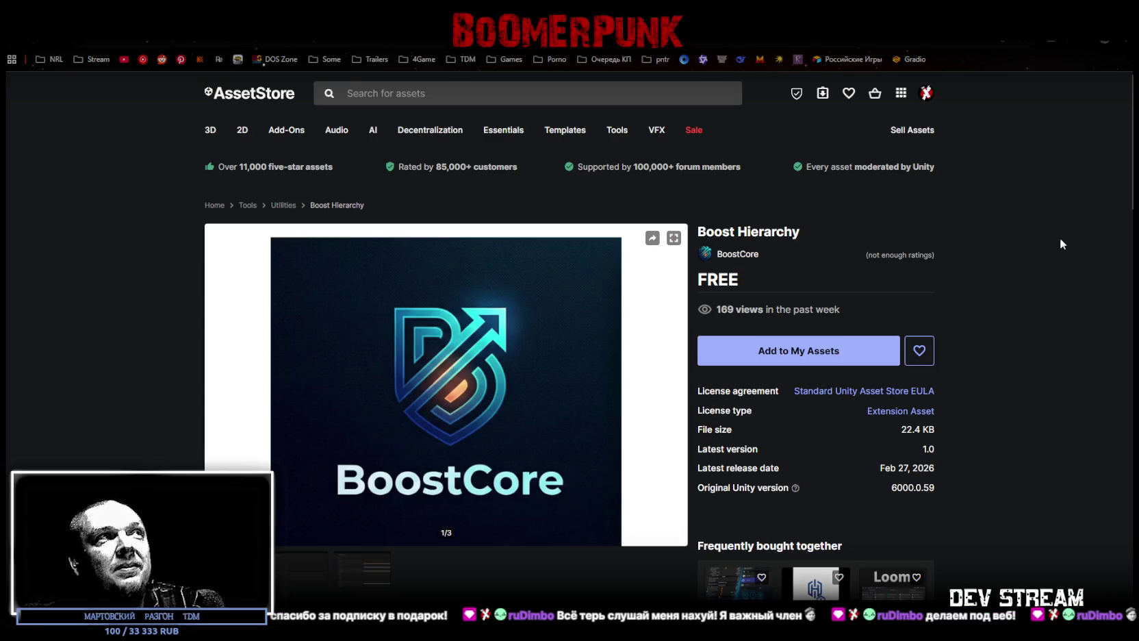
scroll(1050, 232, down, 2)
scroll(1050, 232, up, 2)
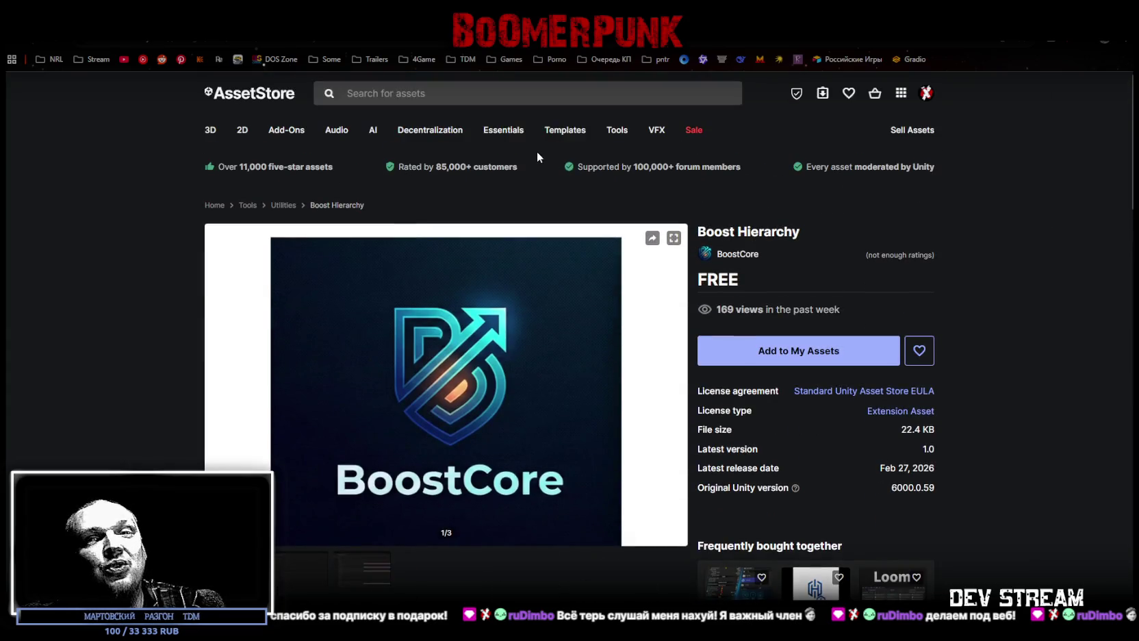
scroll(644, 198, down, 2)
scroll(709, 219, up, 2)
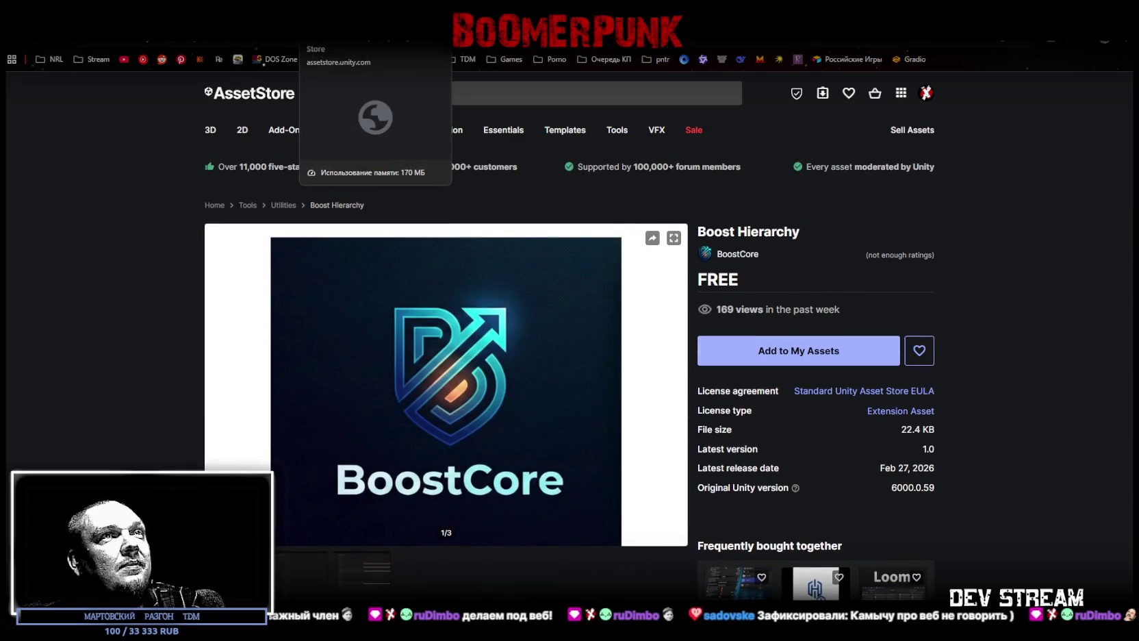
click(356, 34)
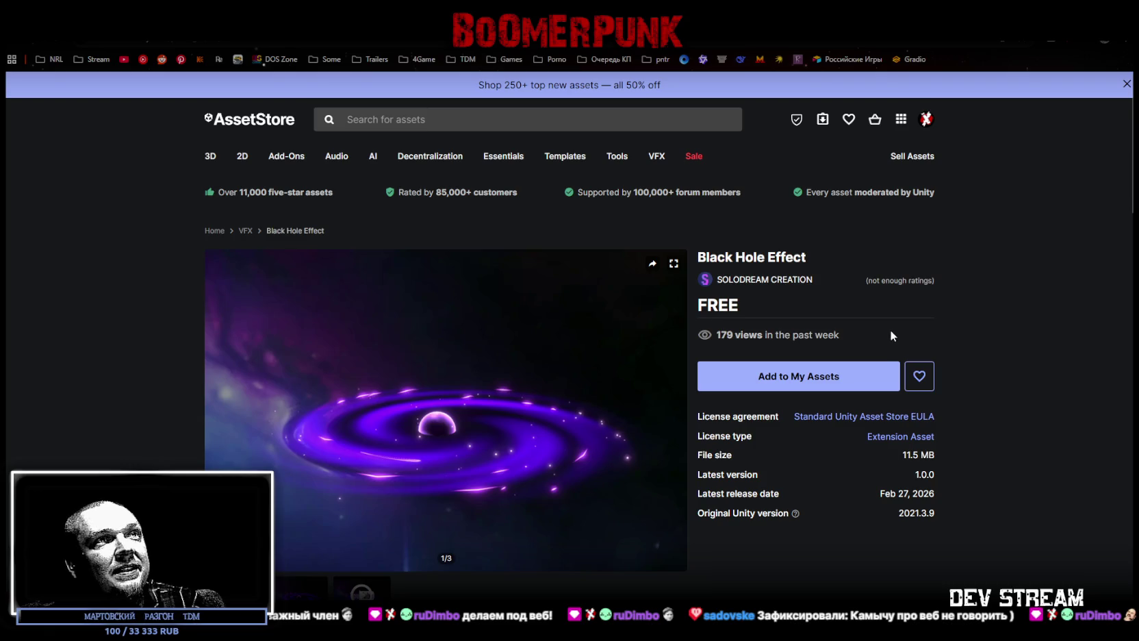
- Add the free Black Hole Effect VFX to My Assets, accepting the terms of service
drag(709, 257, 796, 256)
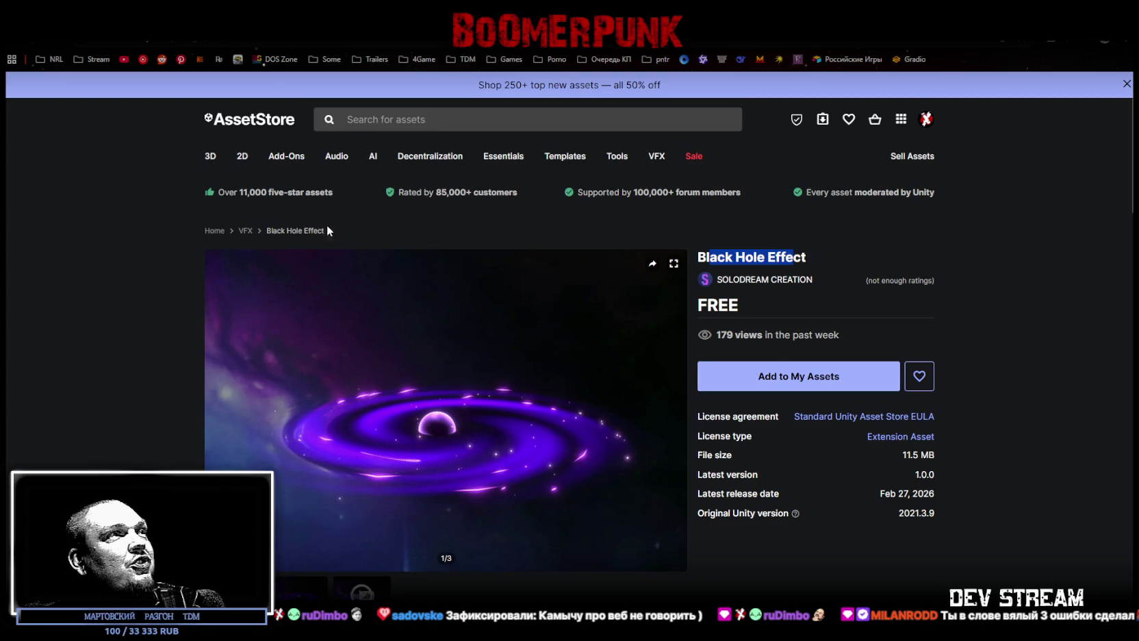
click(766, 380)
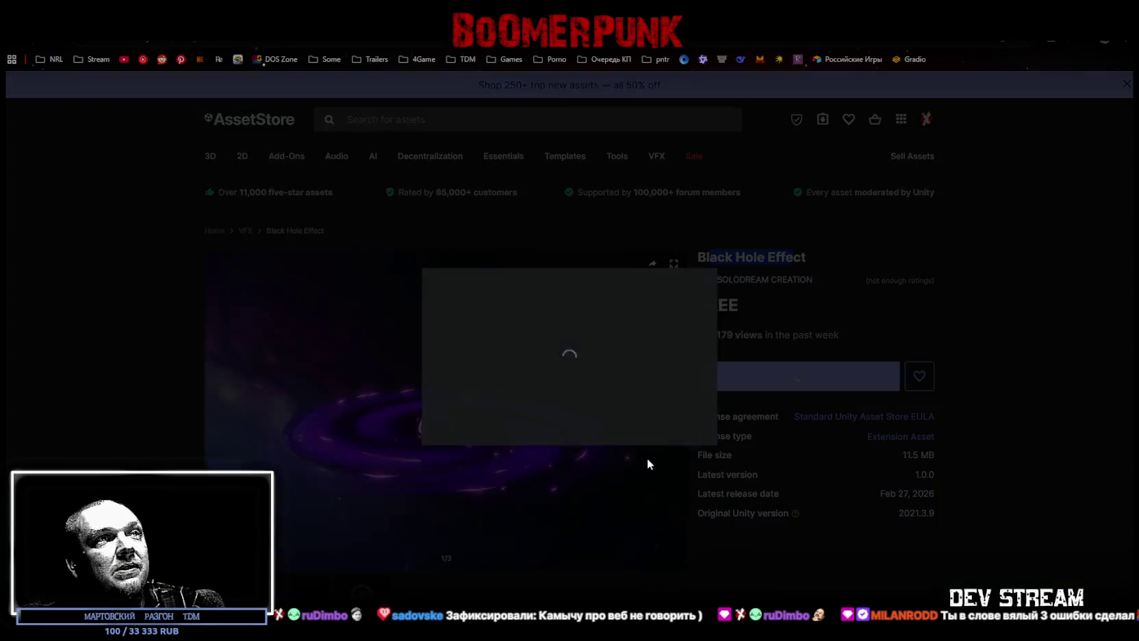
click(661, 422)
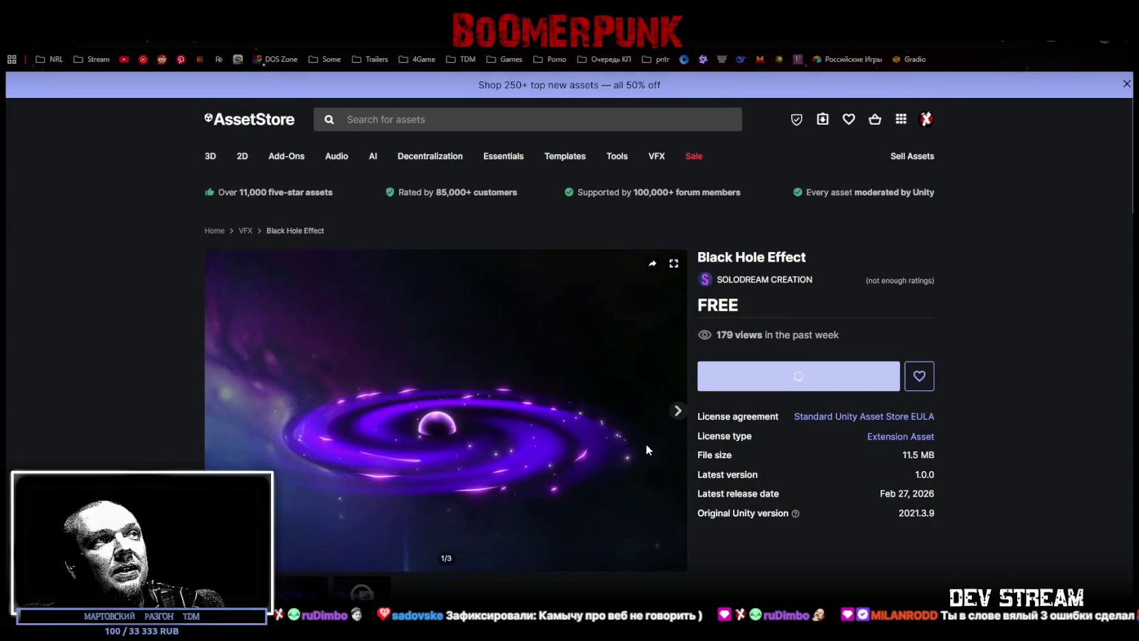
key(ctrl+w)
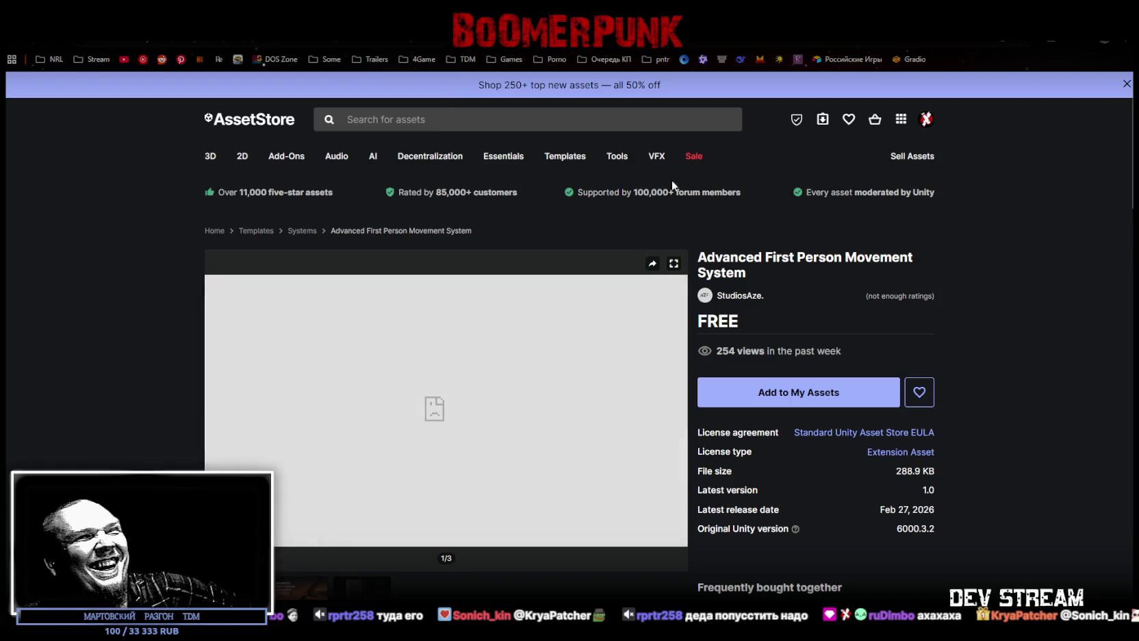
- Browse the Advanced First Person Movement System screenshots, then go back to the free assets results
drag(787, 271, 737, 252)
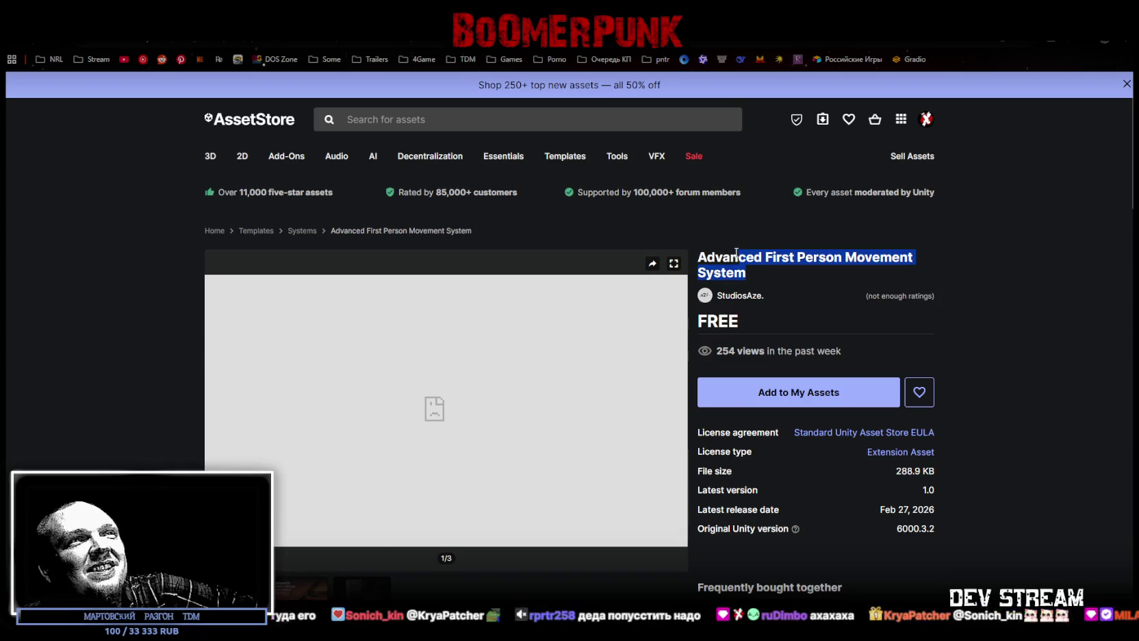
click(678, 411)
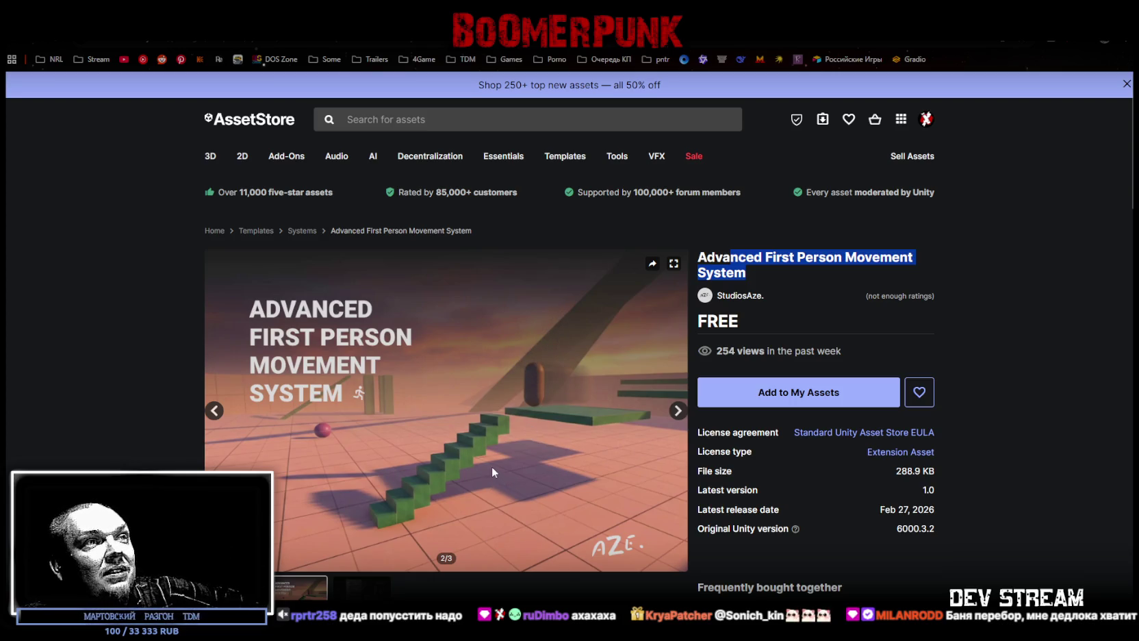
scroll(590, 438, down, 2)
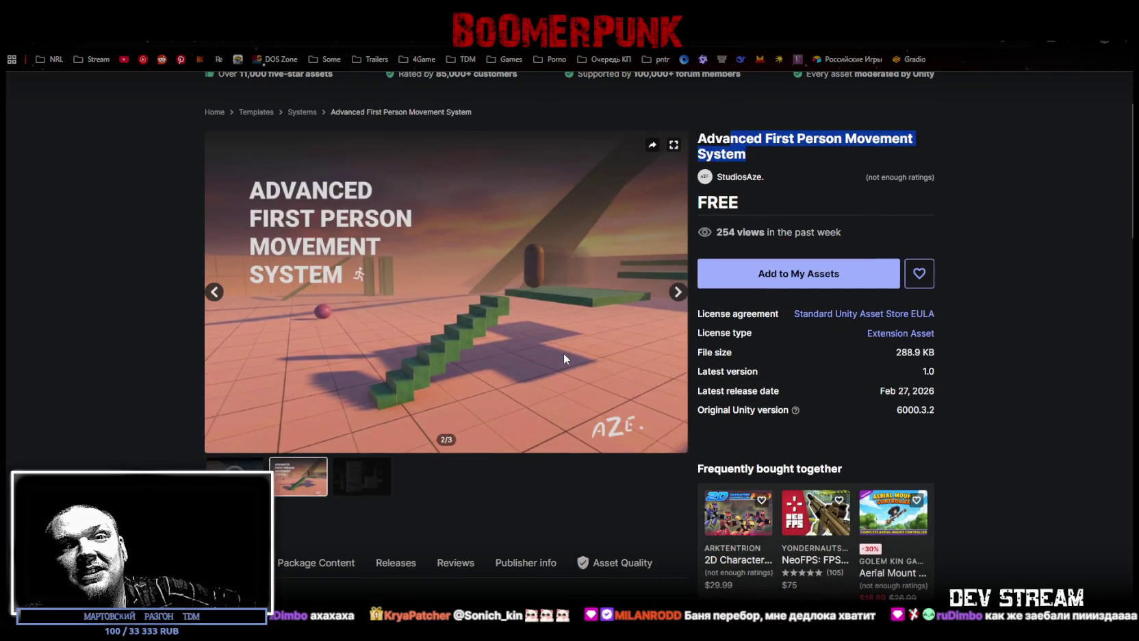
scroll(563, 352, up, 1)
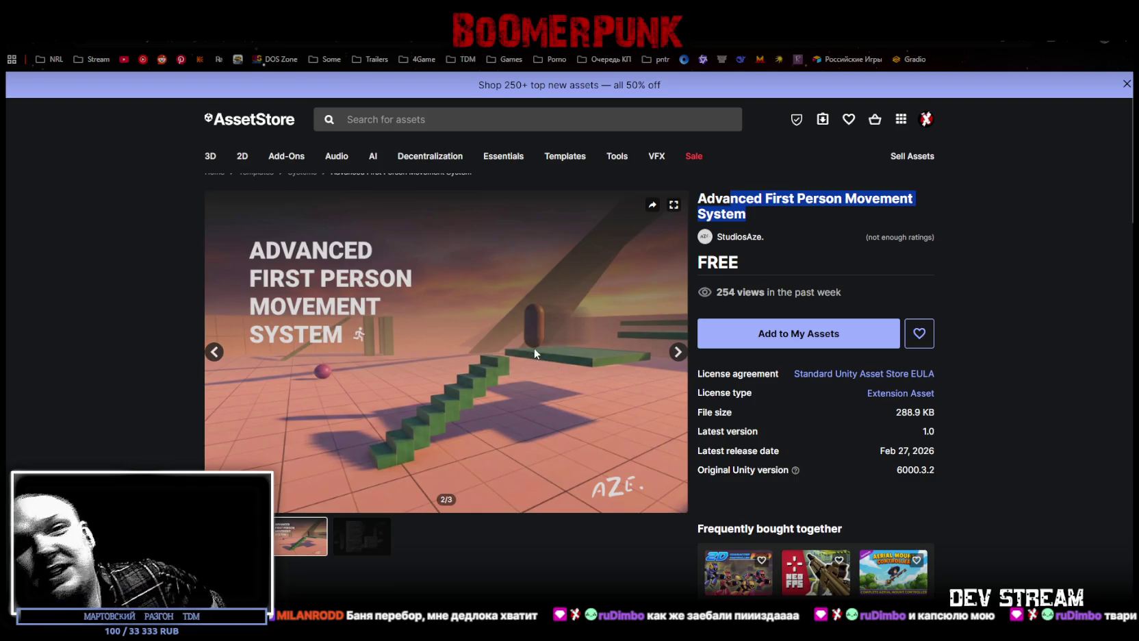
key(alt+Left)
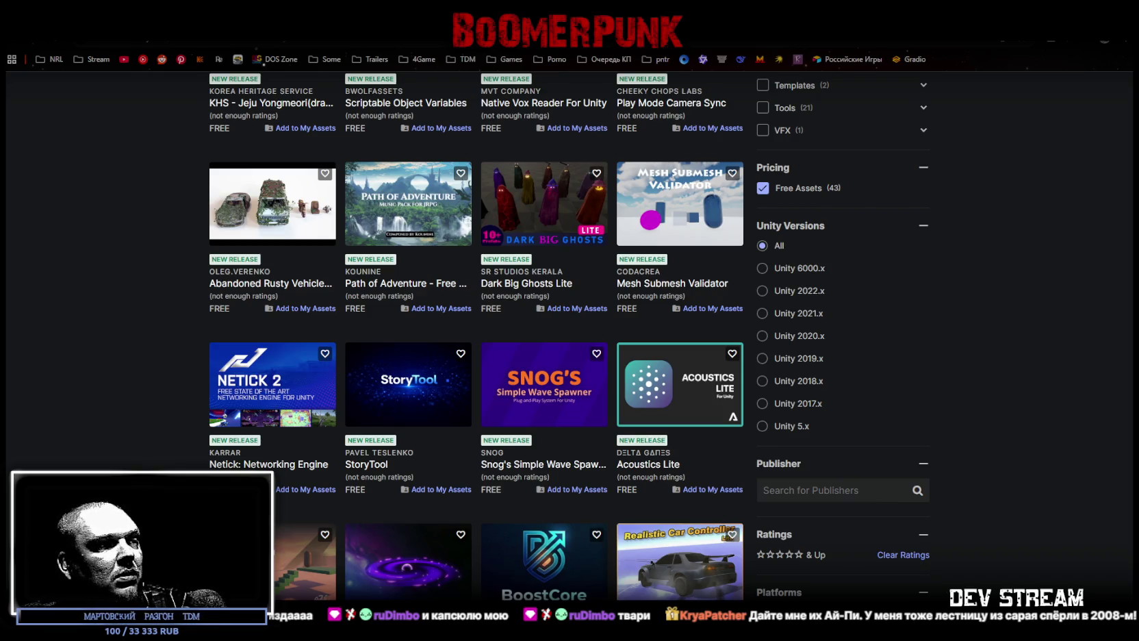
key(alt+Tab)
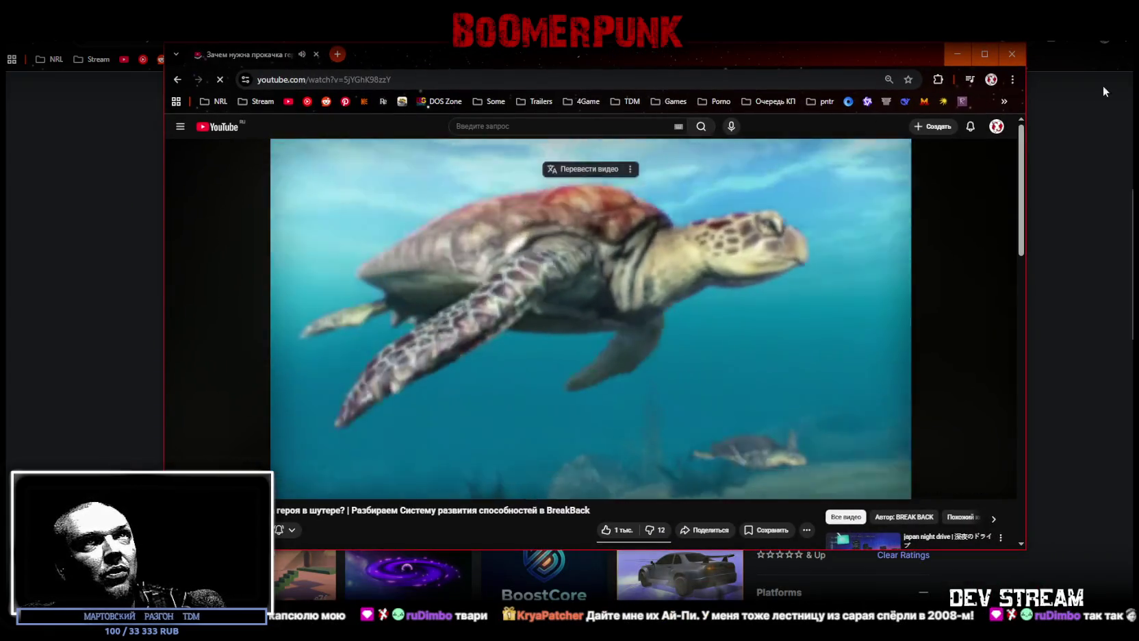
- Maximize the YouTube window, skip the BREAK BACK video ahead, and pause on the pistol footage
key(super+Up)
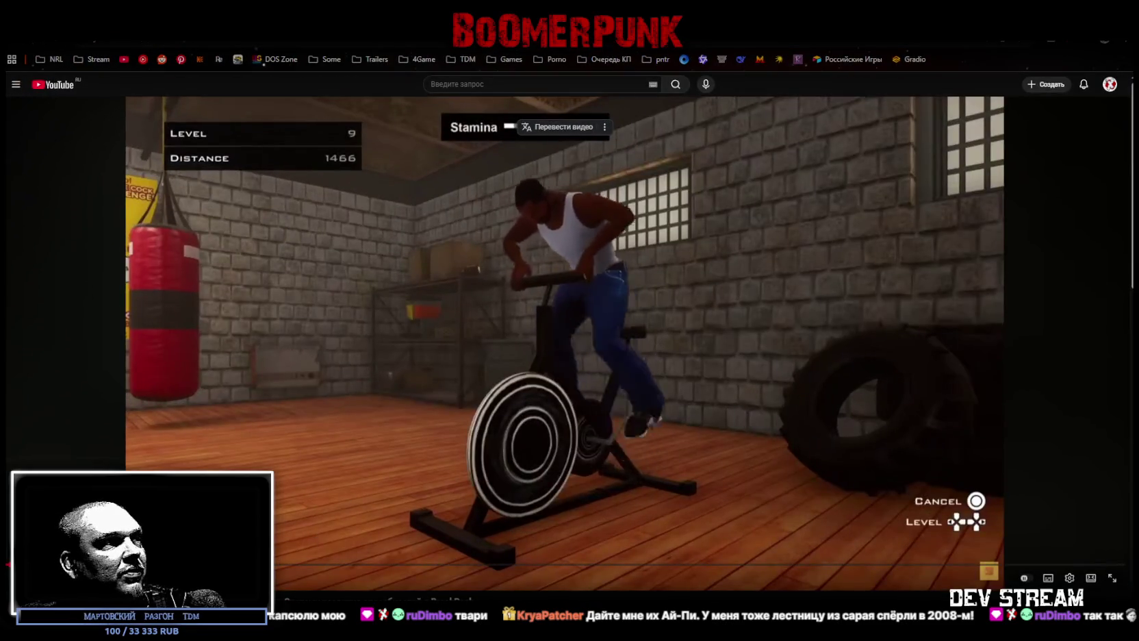
mouse_move(291, 564)
mouse_down()
mouse_move(469, 566)
mouse_move(195, 565)
mouse_move(294, 565)
mouse_up()
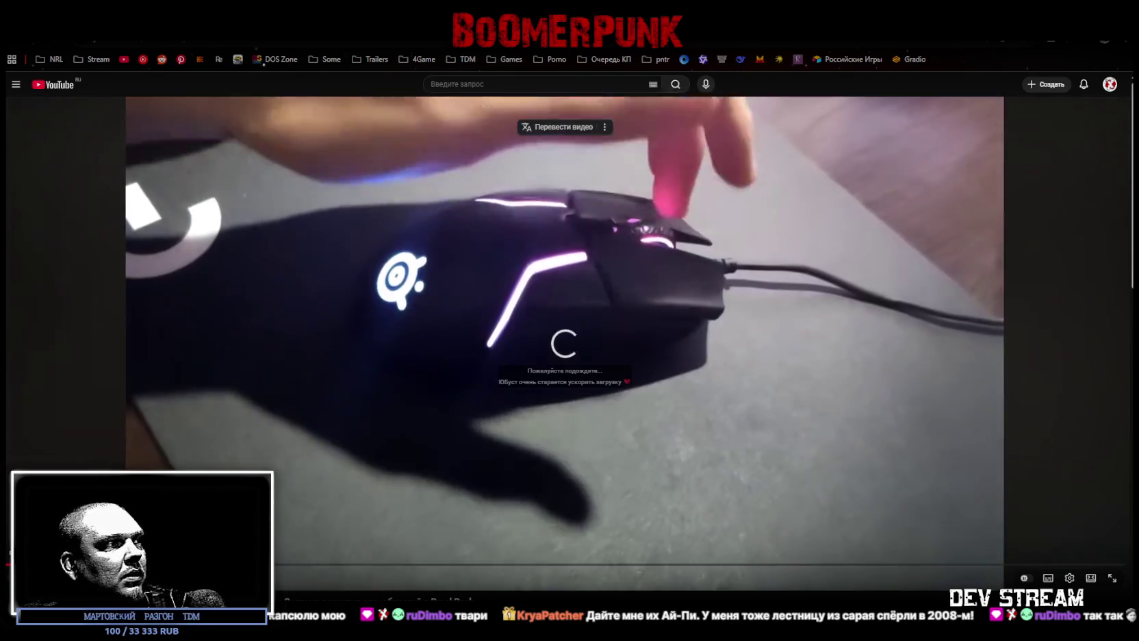
click(360, 409)
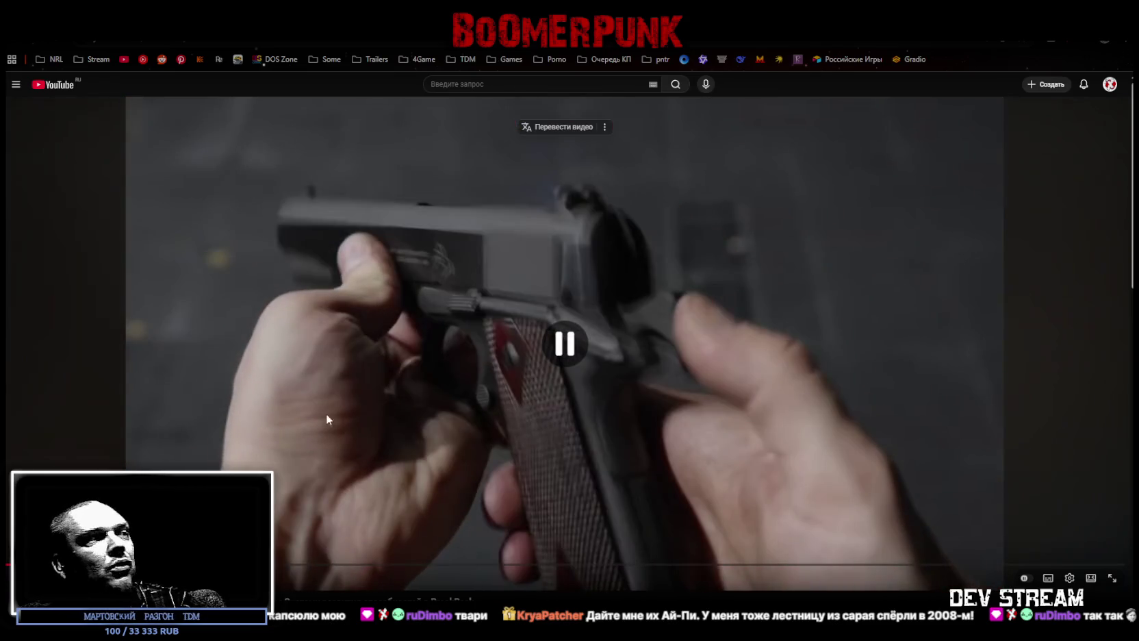
- Keep watching the hero-progression video and pause it at 5:53 on the shooting range
scroll(360, 409, down, 3)
scroll(102, 306, down, 2)
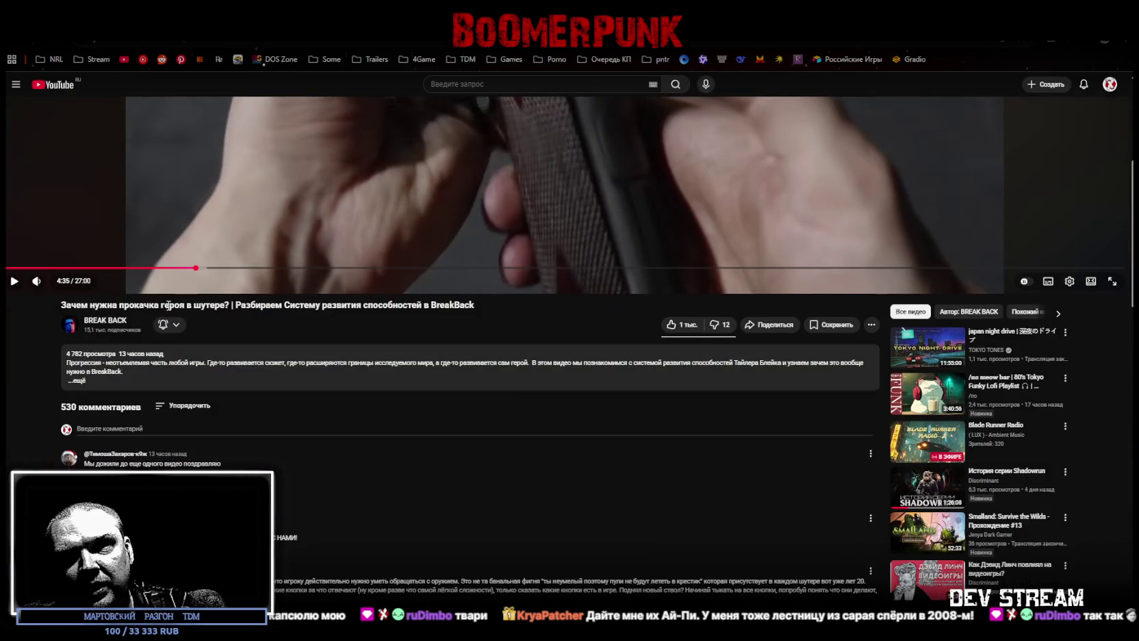
scroll(168, 303, up, 5)
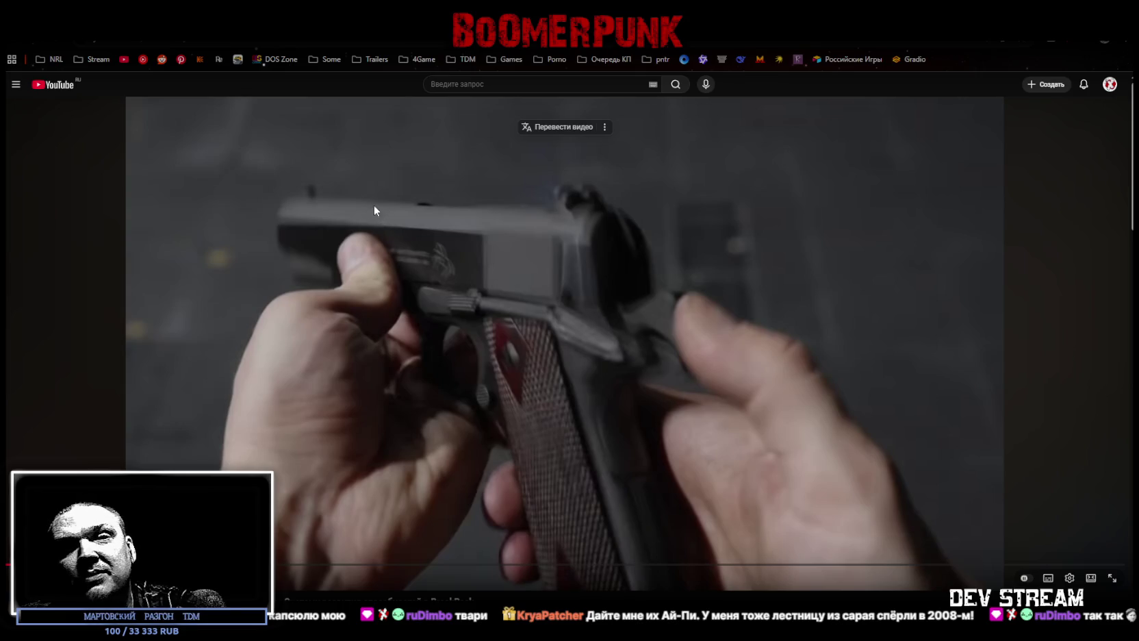
click(297, 444)
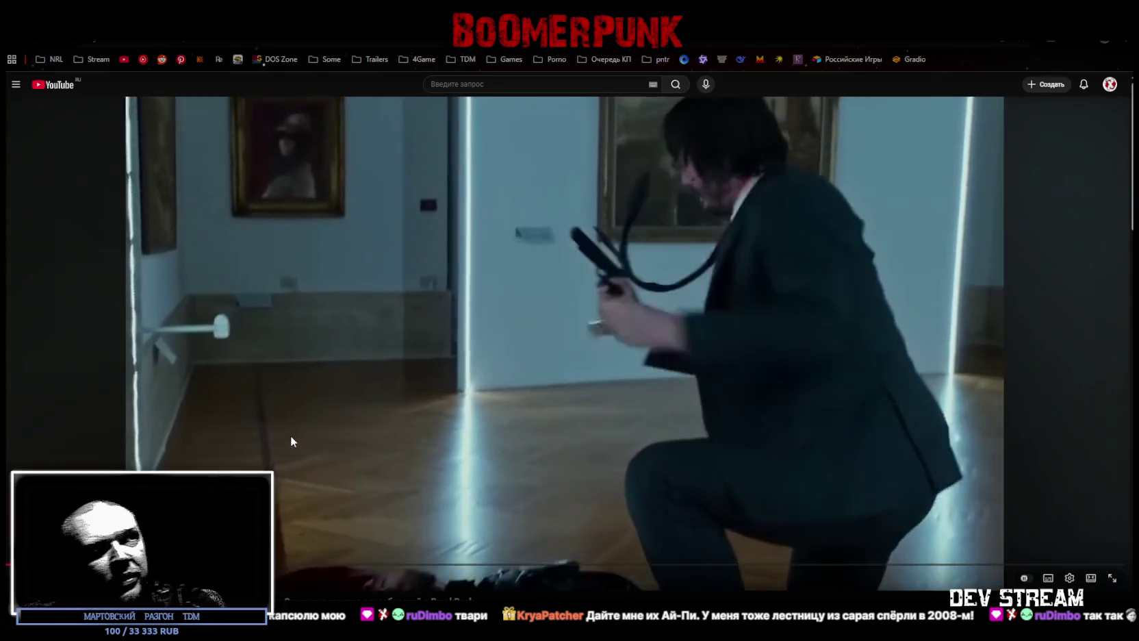
click(429, 424)
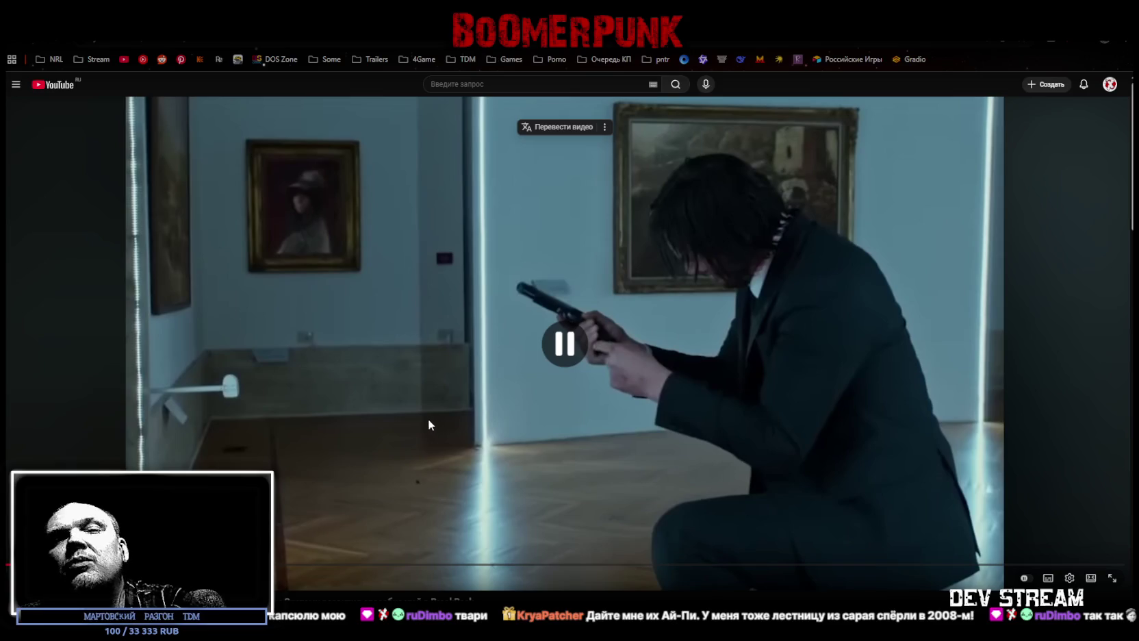
click(460, 427)
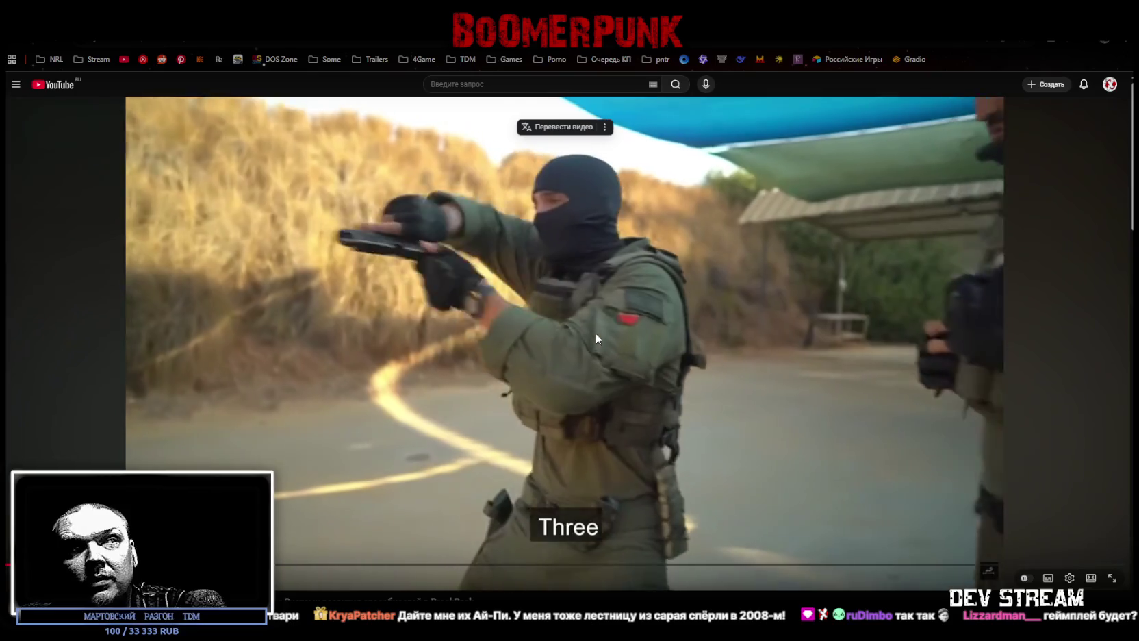
click(683, 372)
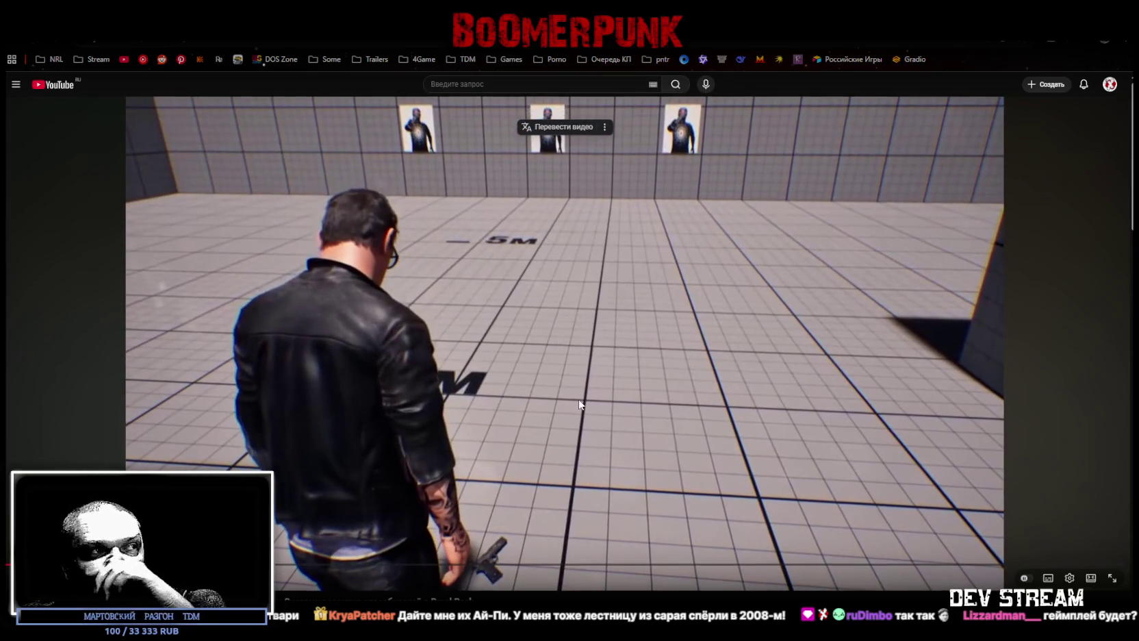
- Scroll the watch page, then go back to the BREAK BACK channel page
scroll(351, 510, down, 1)
scroll(627, 348, up, 1)
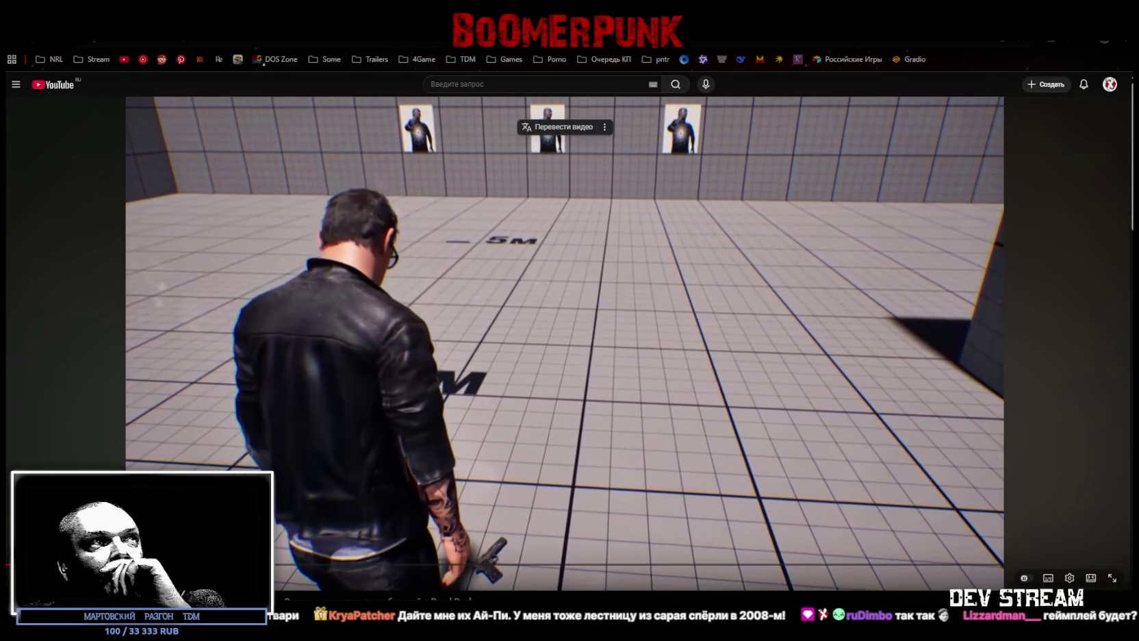
scroll(568, 348, down, 2)
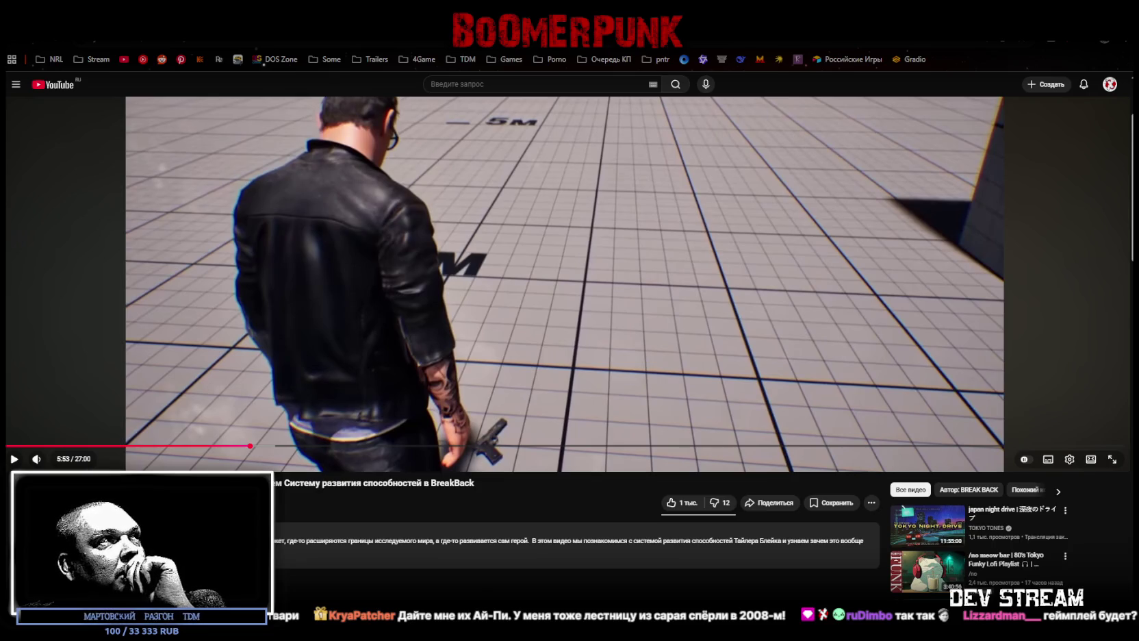
key(alt+Left)
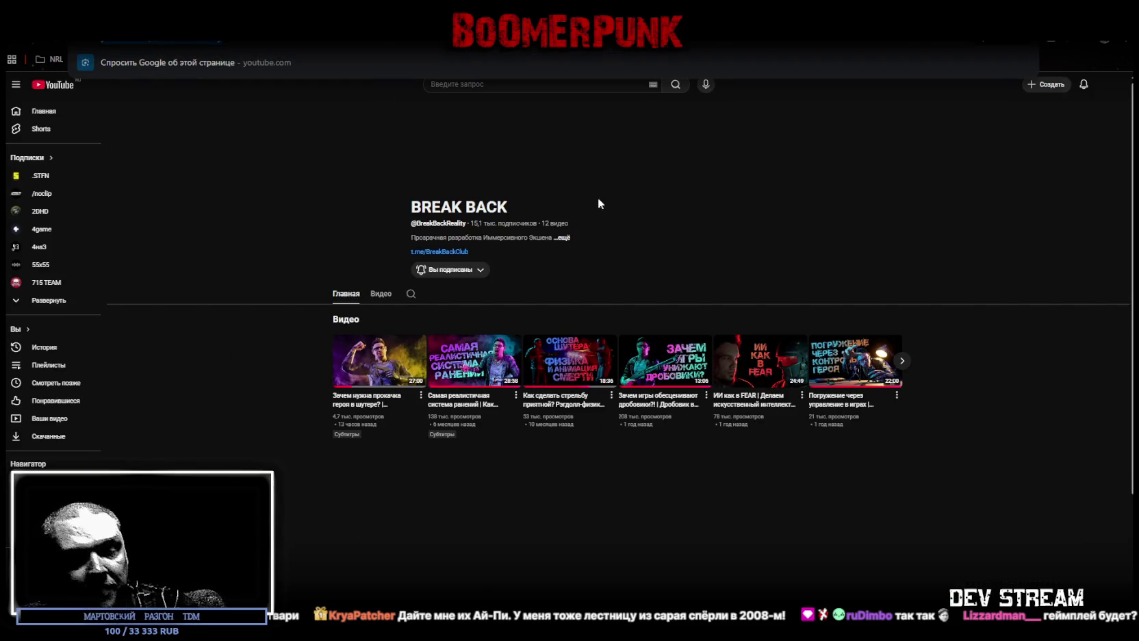
- Open the channel's Videos tab and scroll through its 12 uploads
key(Escape)
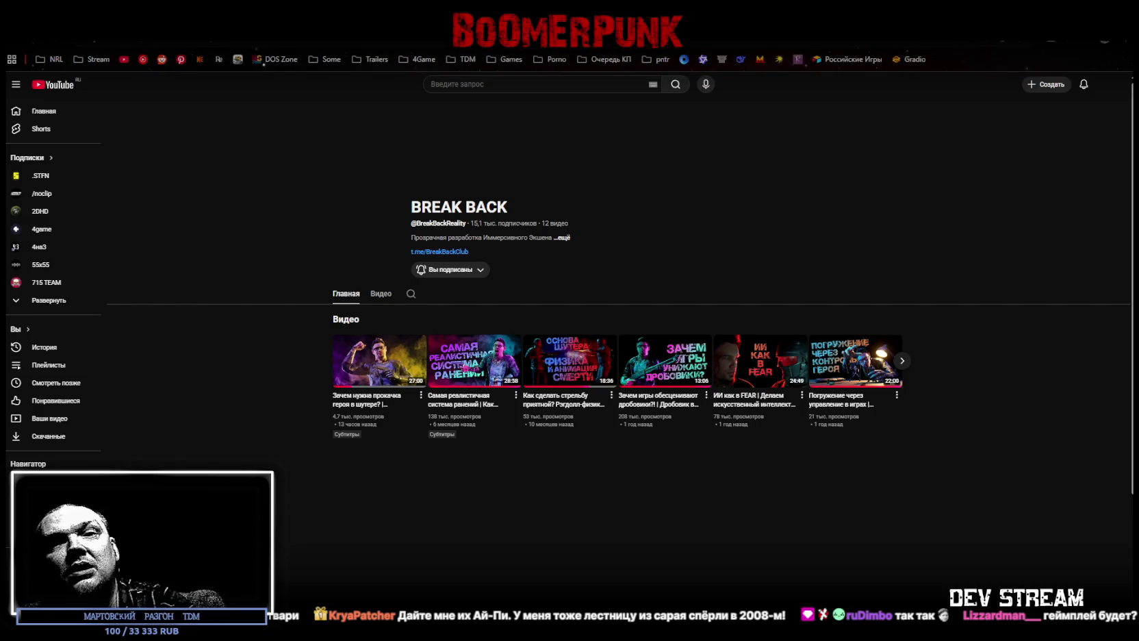
click(375, 299)
scroll(578, 433, down, 3)
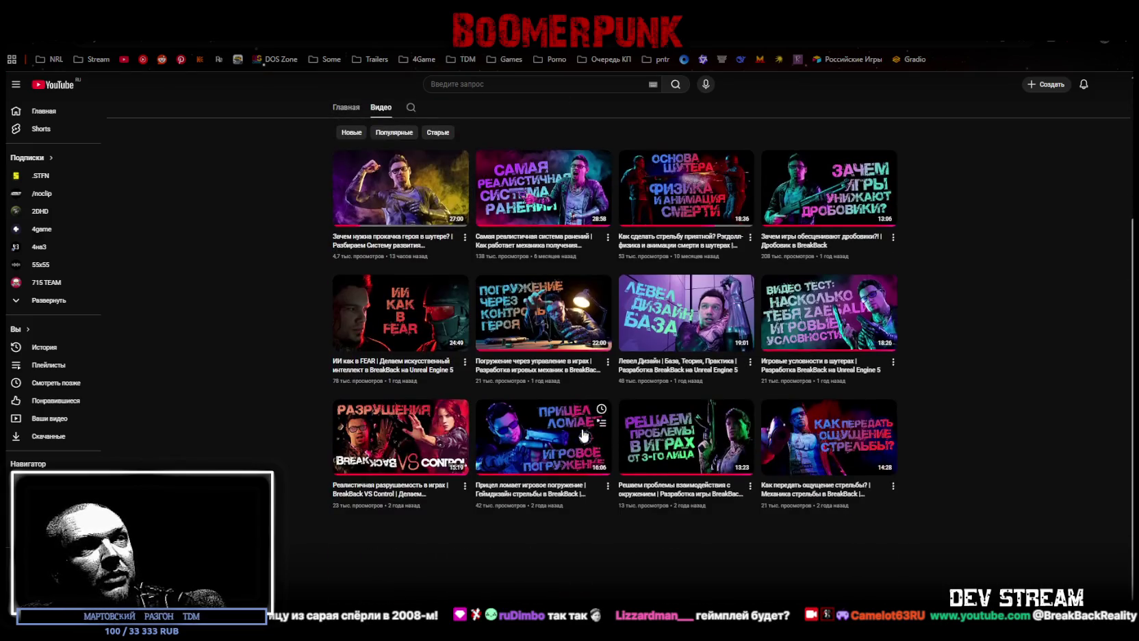
scroll(389, 383, up, 3)
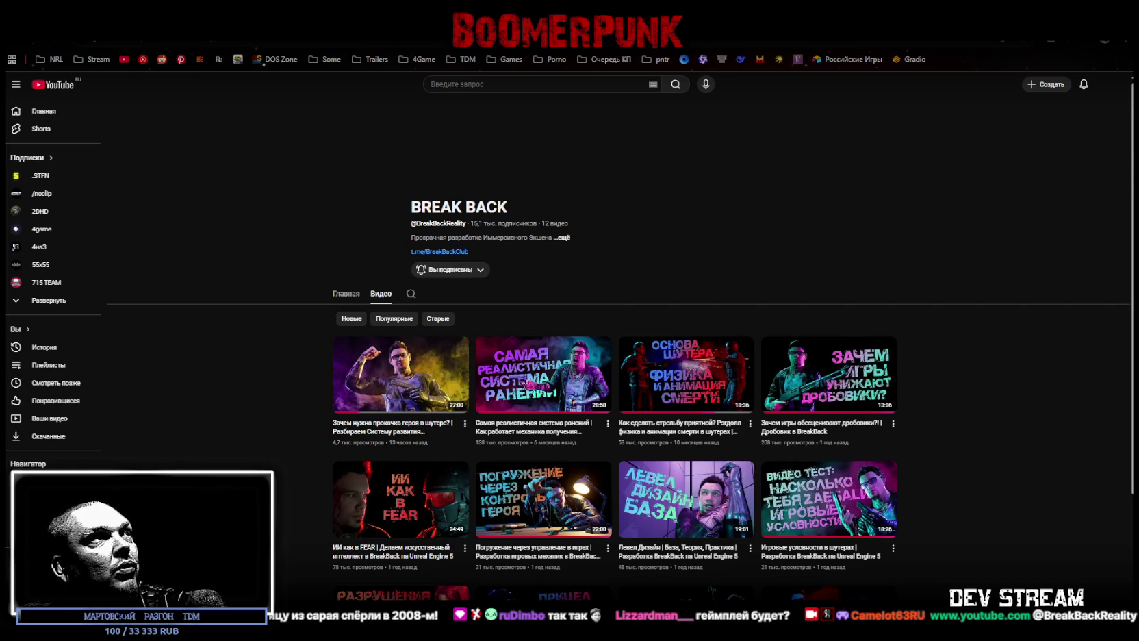
scroll(891, 556, down, 2)
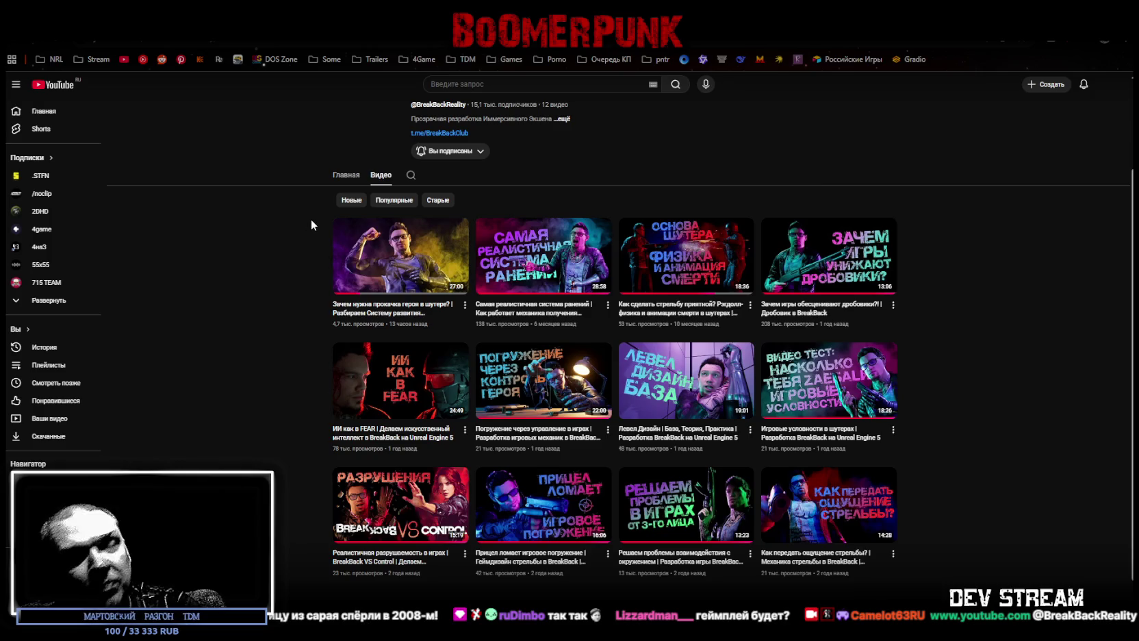
scroll(544, 306, down, 1)
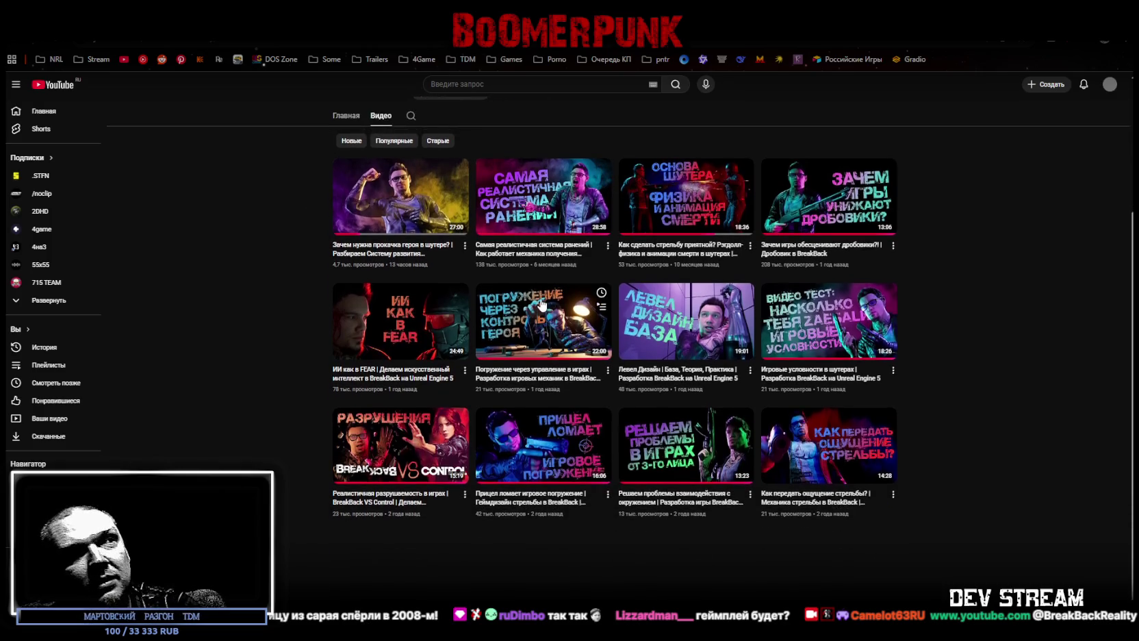
scroll(538, 289, up, 1)
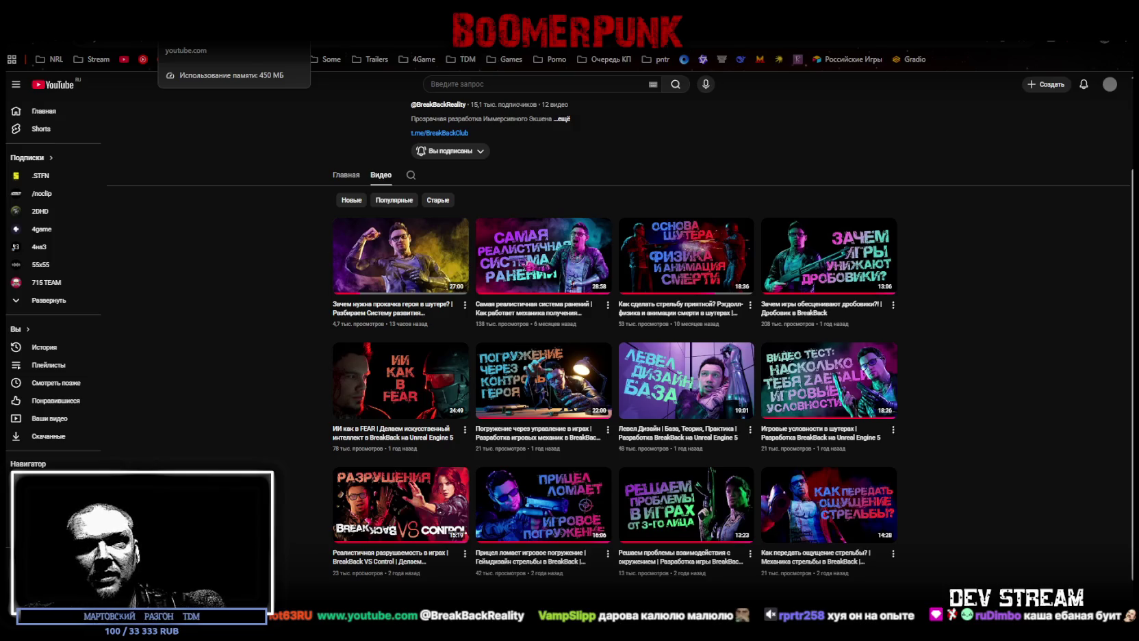
- Watch the newest 27:00 hero-progression video, pause it, and switch to the Unity editor
click(401, 255)
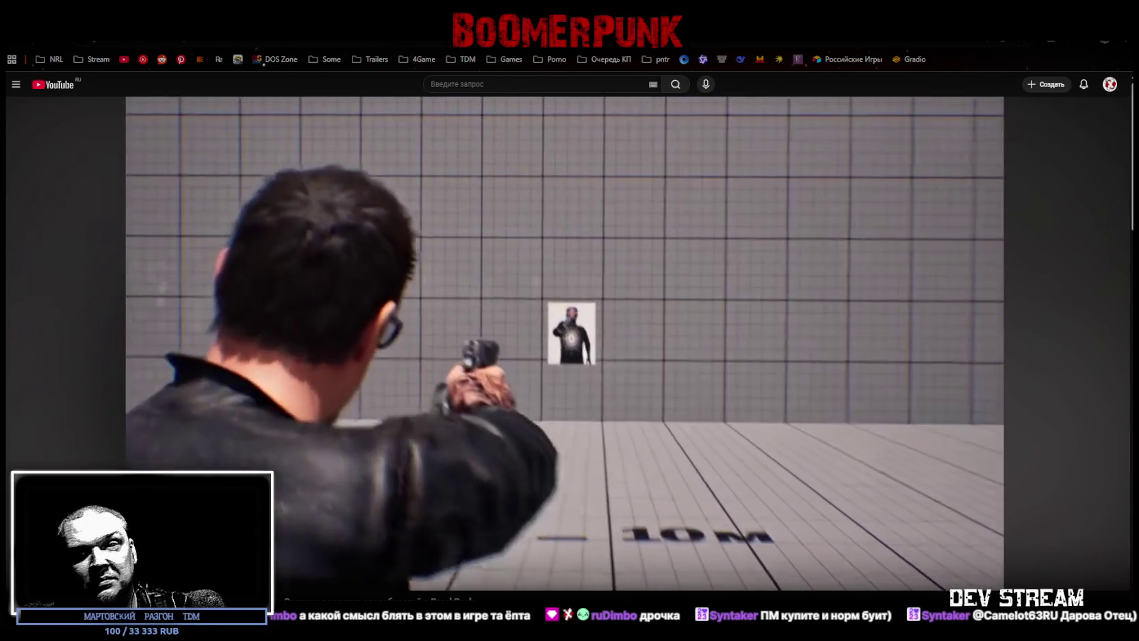
mouse_move(715, 403)
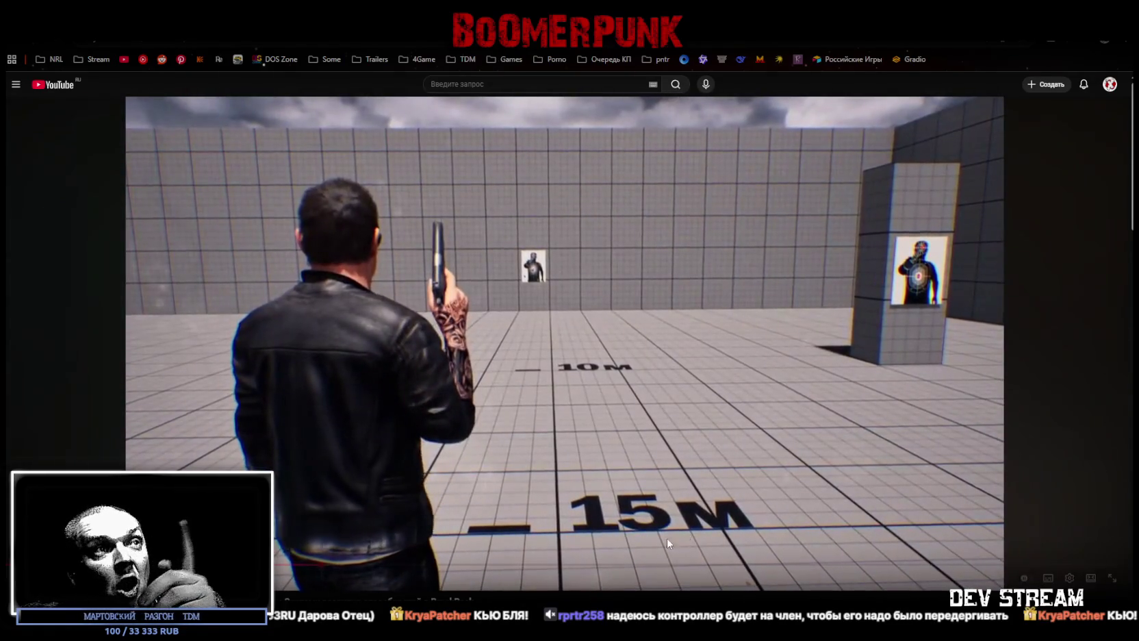
click(721, 442)
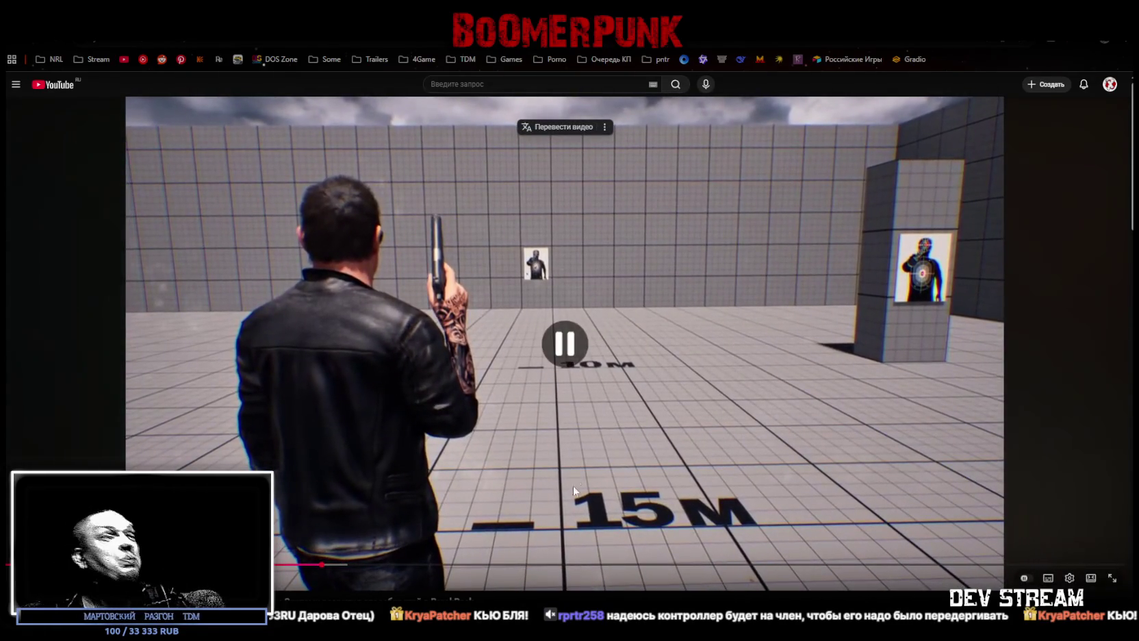
key(alt+Tab)
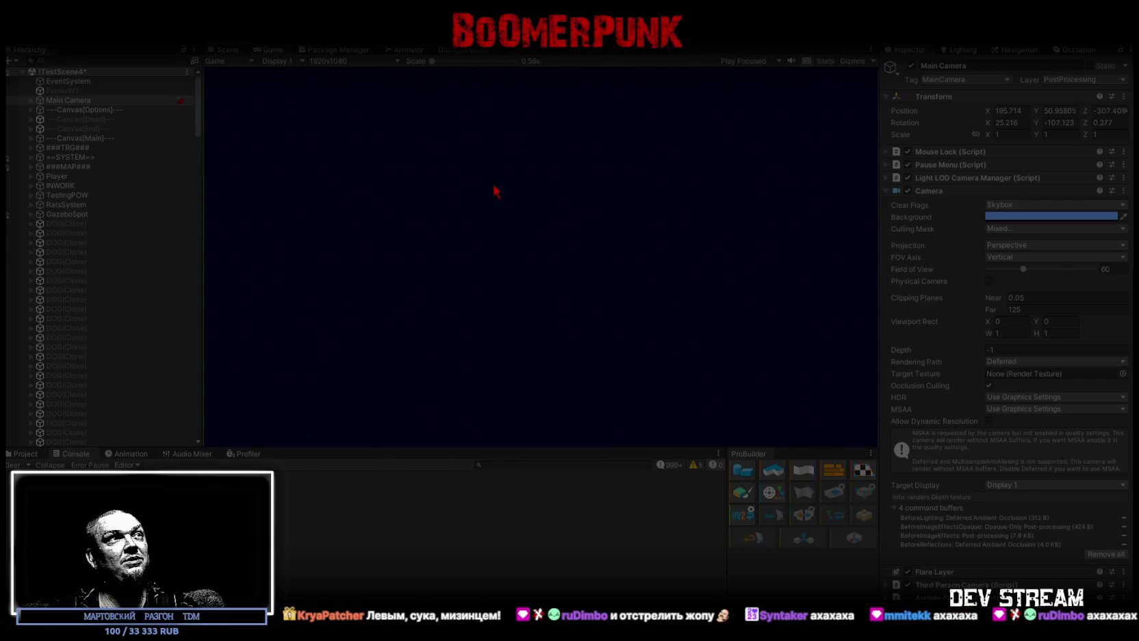
- In Play mode, view the inventory bag in the in-game menu, close it, then reopen it
key(Escape)
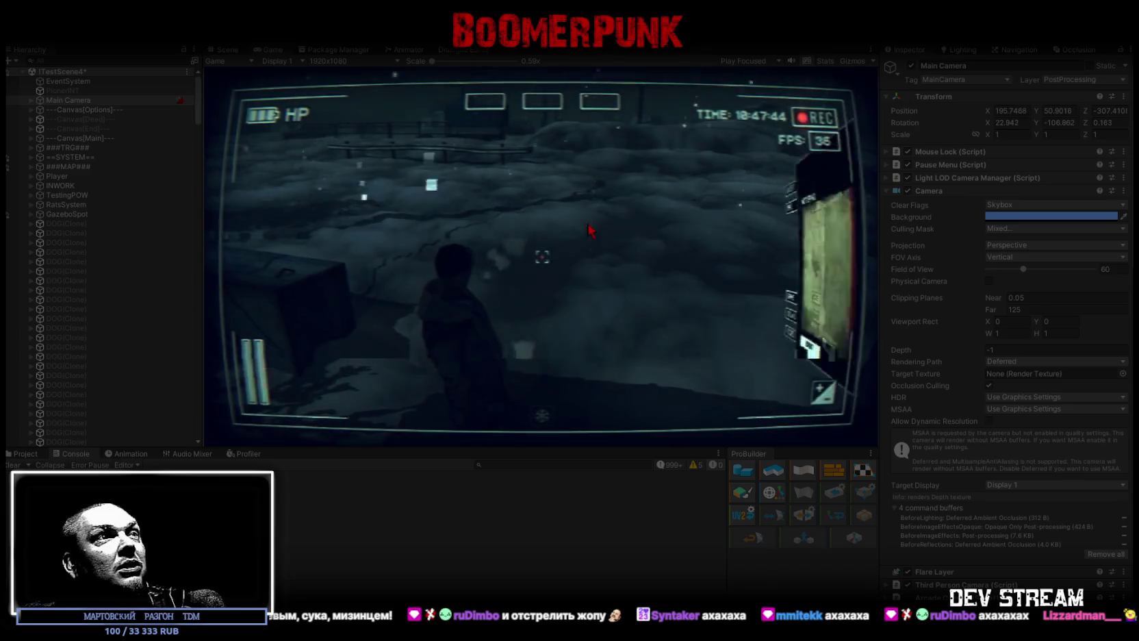
click(613, 174)
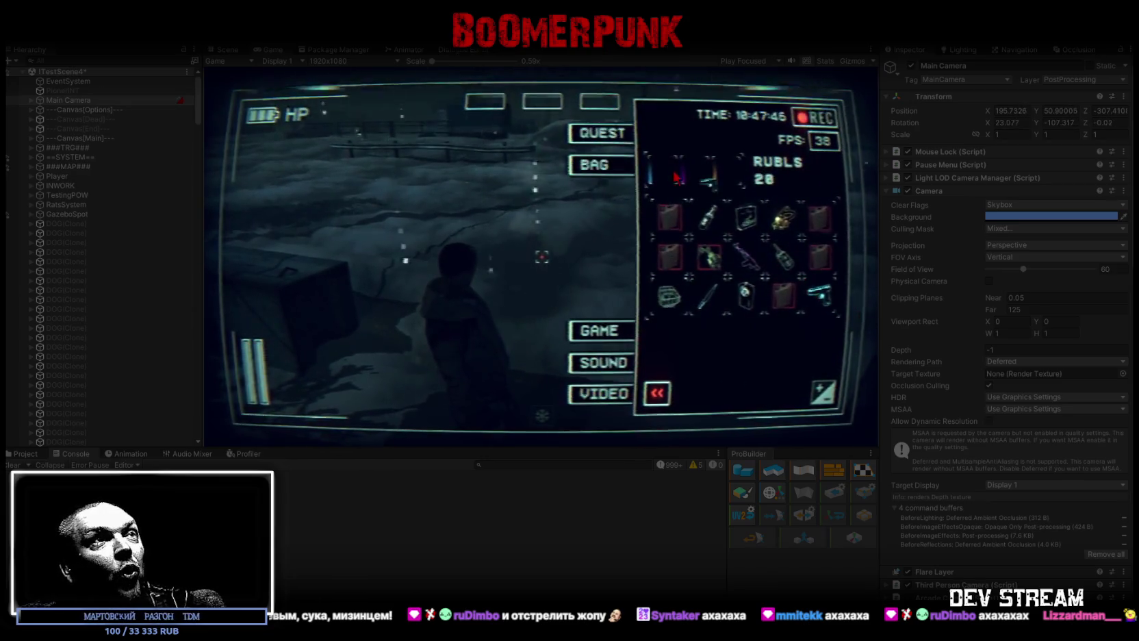
key(Escape)
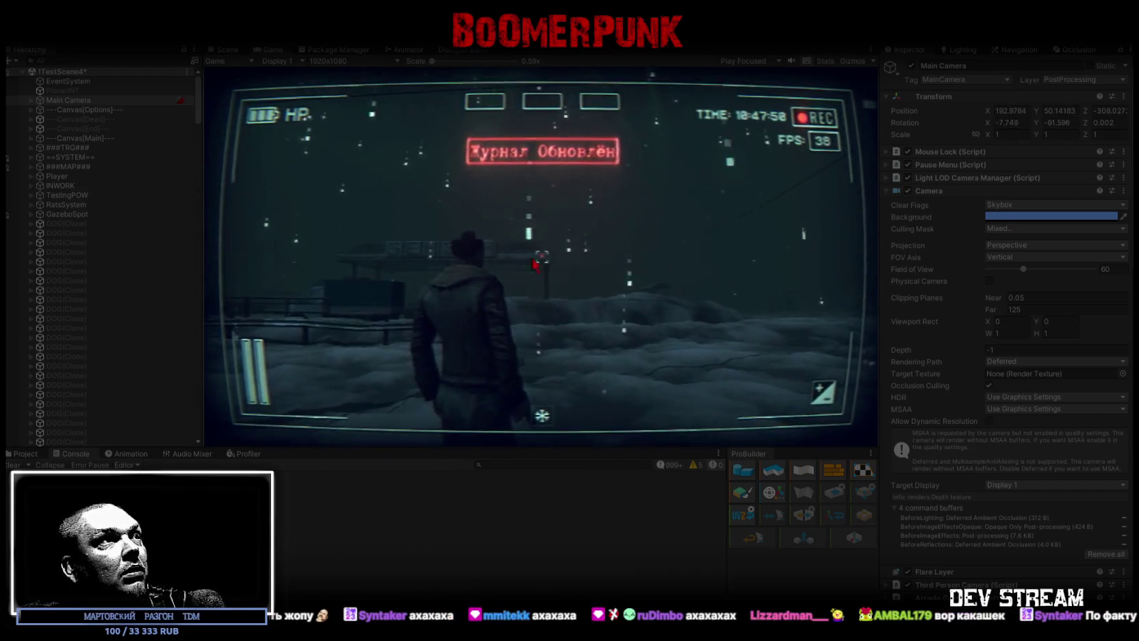
key(Escape)
- Maximize the Game view, resume playing, then release control from the running game
key(shift+space)
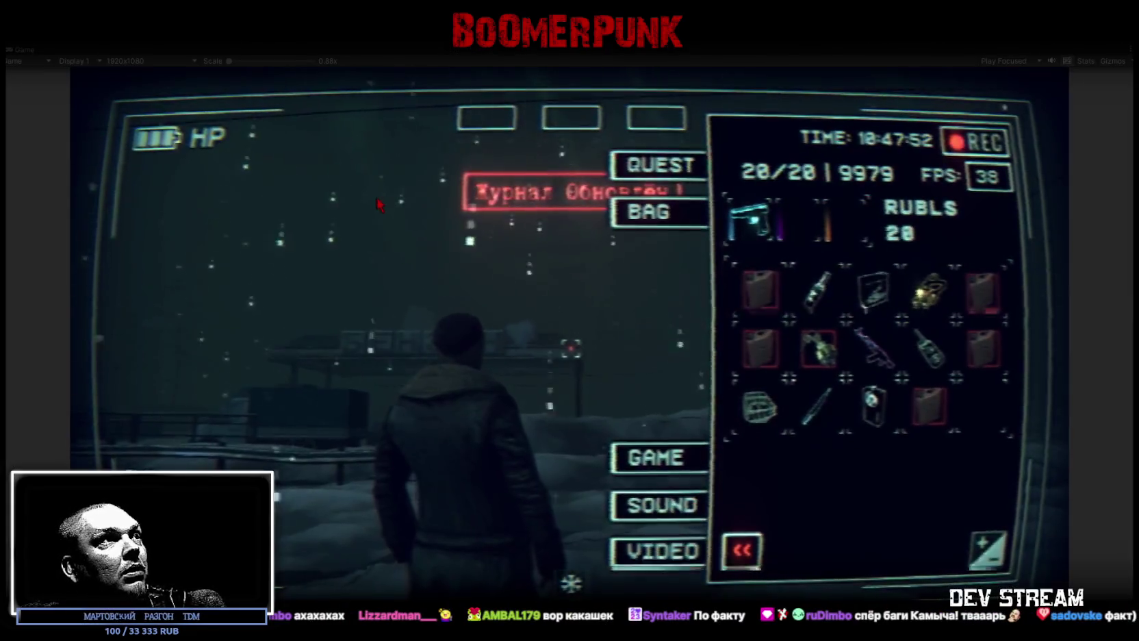
key(Escape)
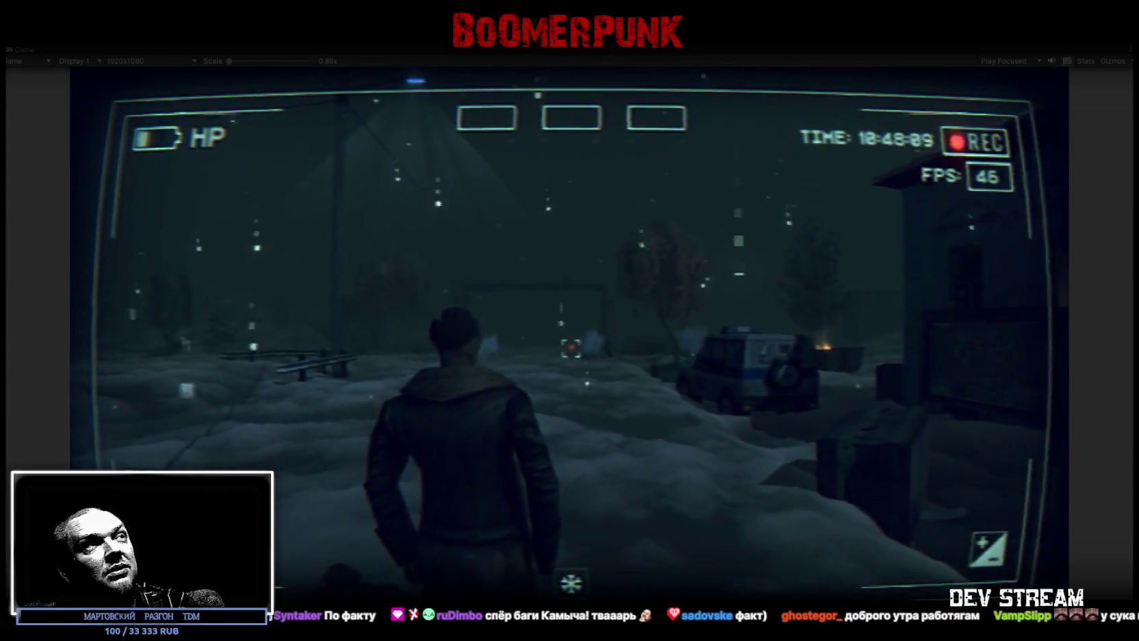
key(Escape)
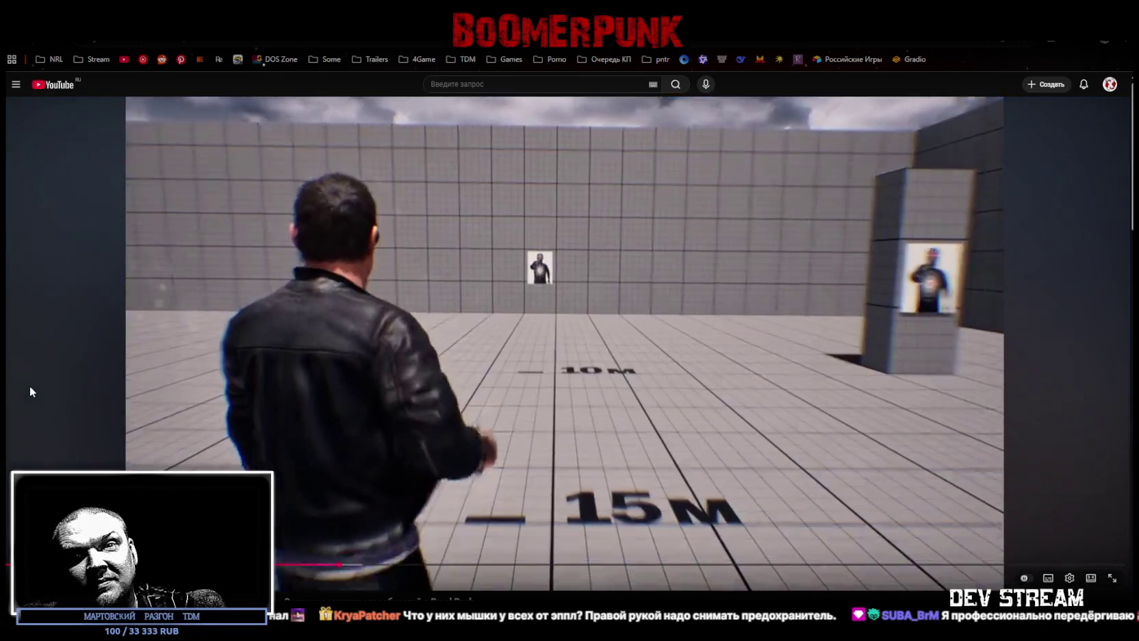
- Resume the hero progression video and expand its description to show the chapter list
key(space)
scroll(95, 387, down, 3)
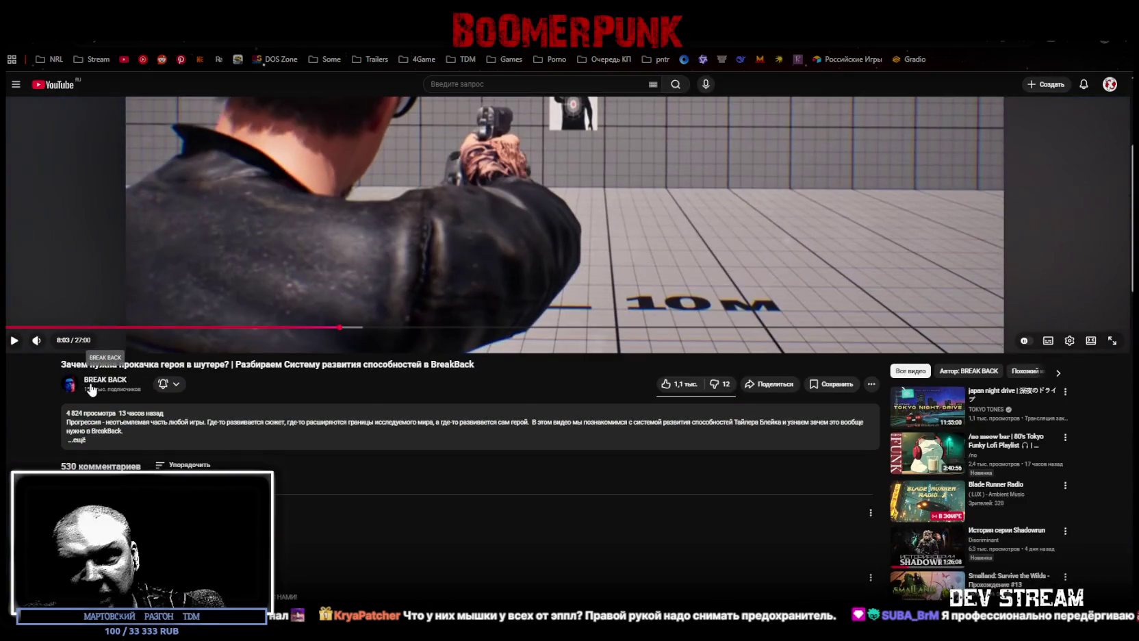
scroll(95, 385, down, 1)
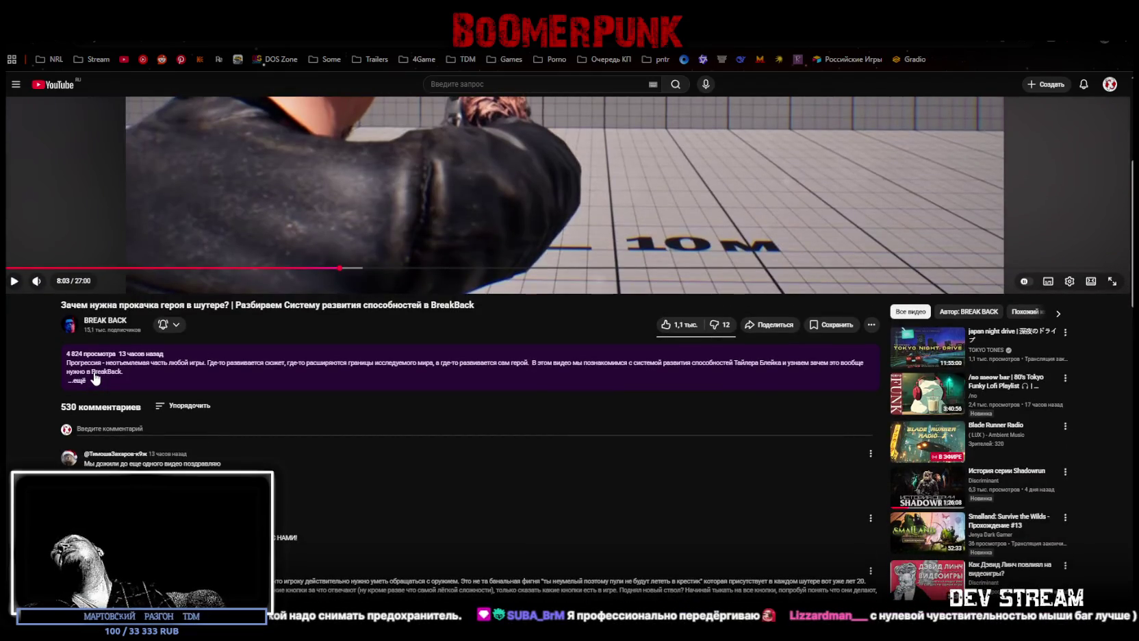
scroll(216, 382, up, 4)
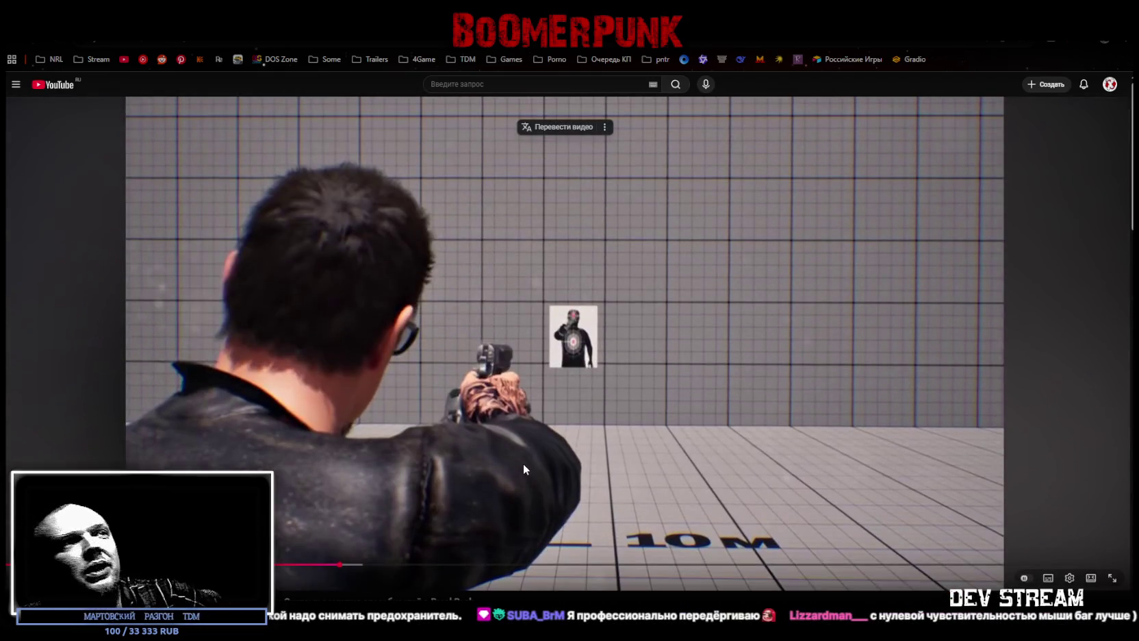
scroll(516, 483, down, 4)
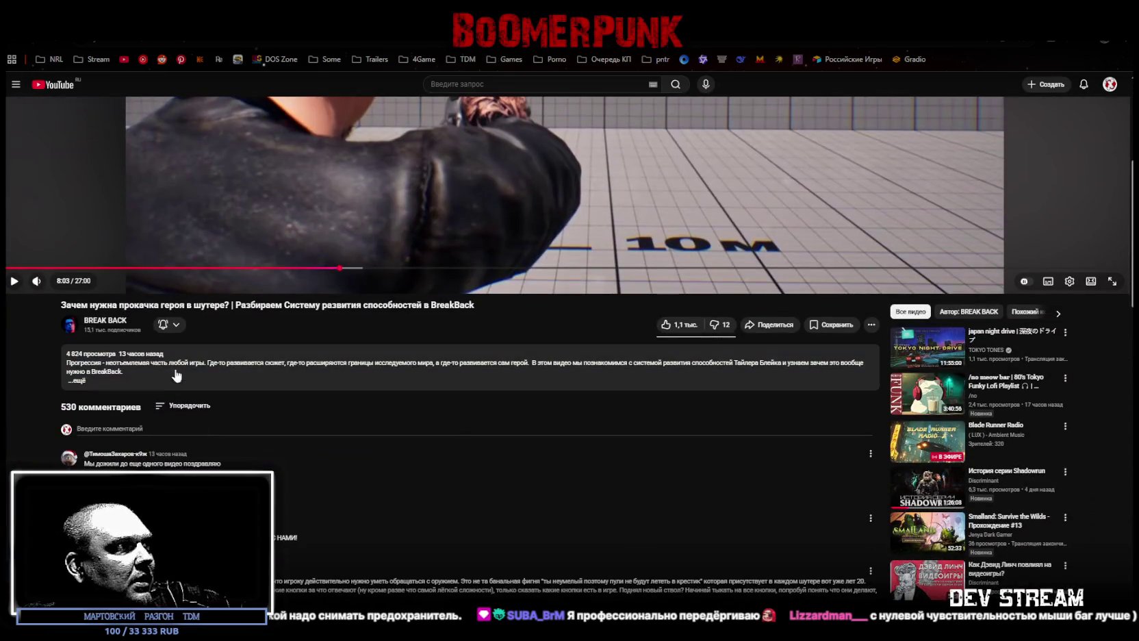
click(122, 388)
scroll(226, 438, down, 3)
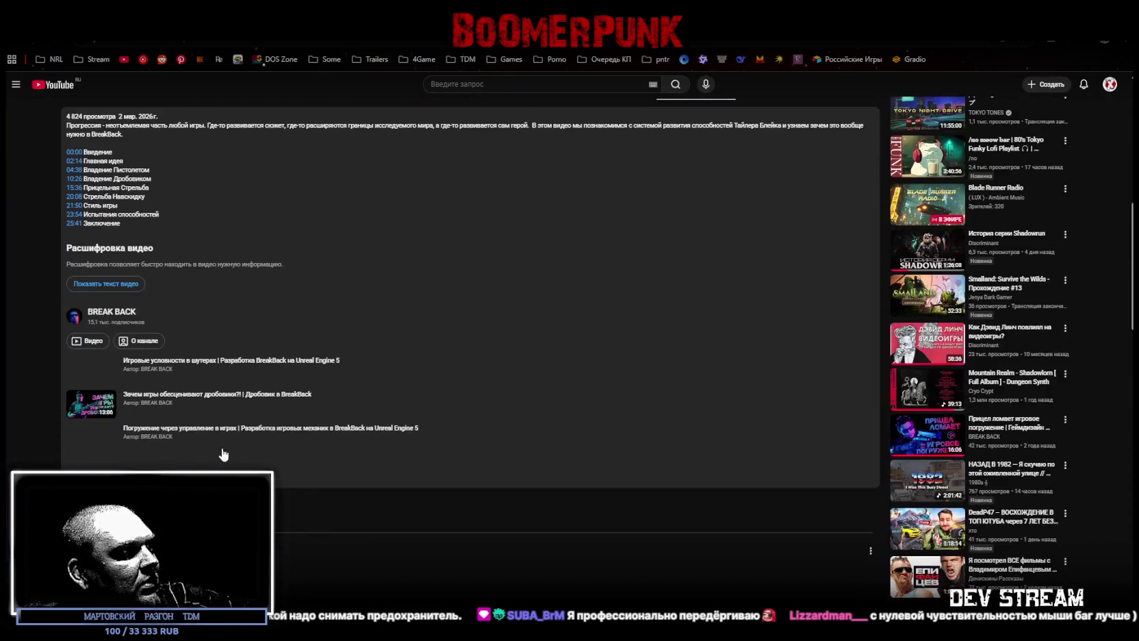
scroll(133, 334, up, 10)
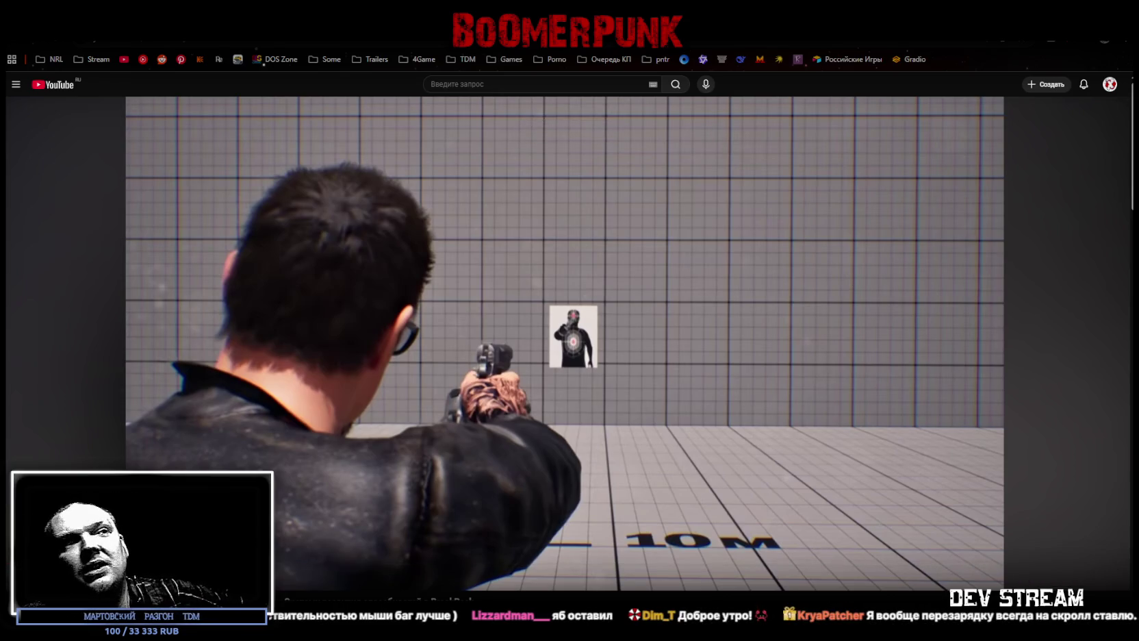
- Pause the video at 8:15 and return to the BREAK BACK channel page
mouse_move(843, 282)
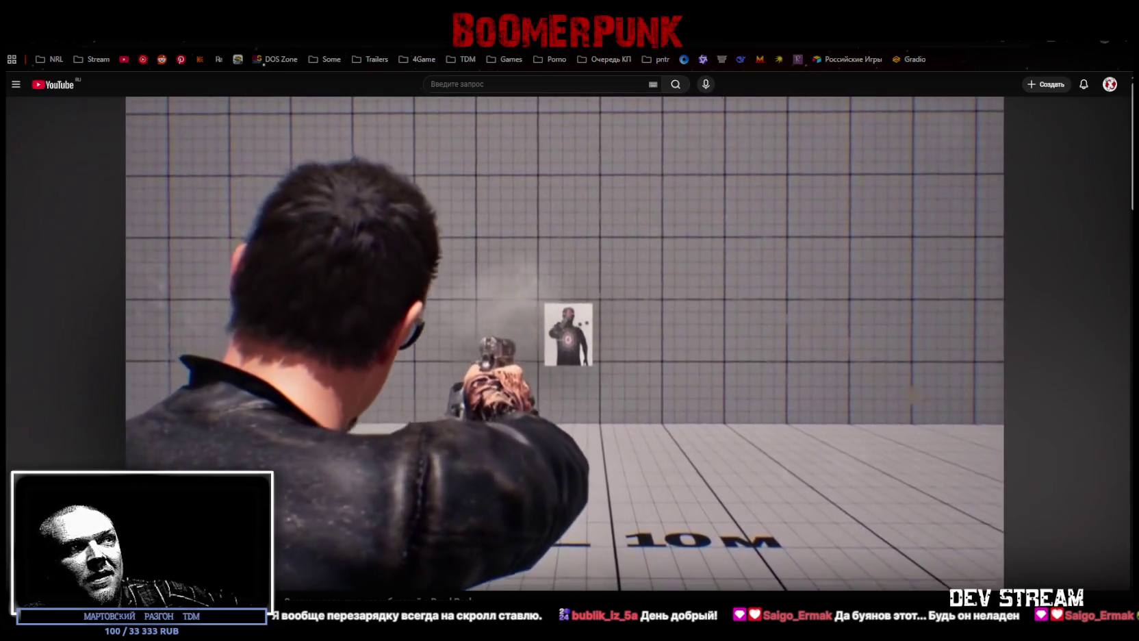
click(1046, 459)
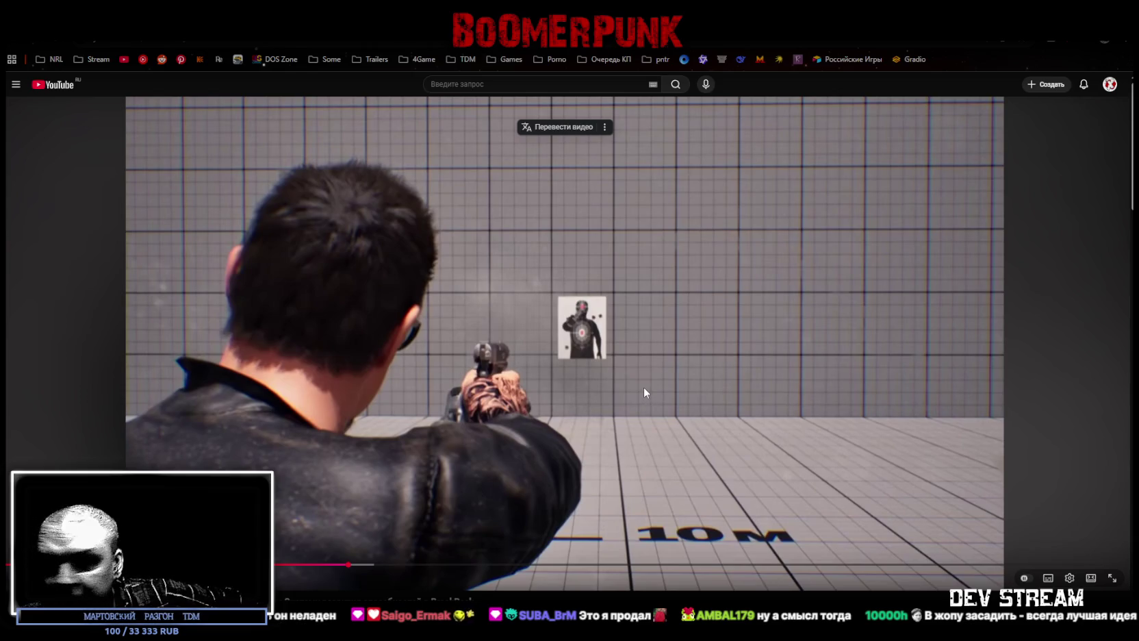
scroll(358, 465, down, 3)
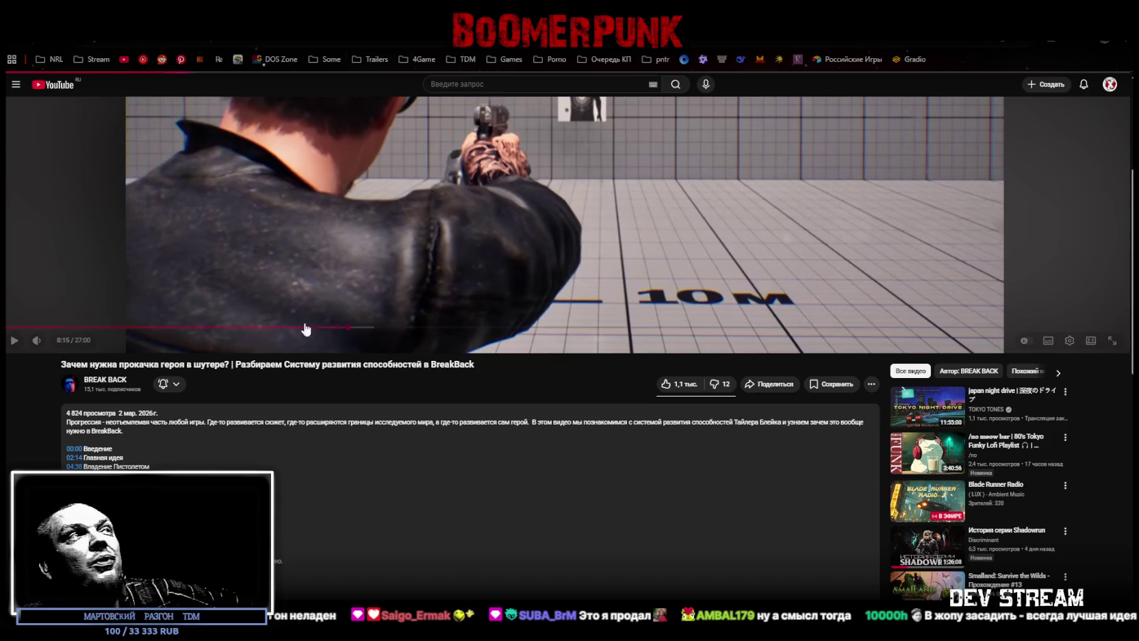
key(alt+Left)
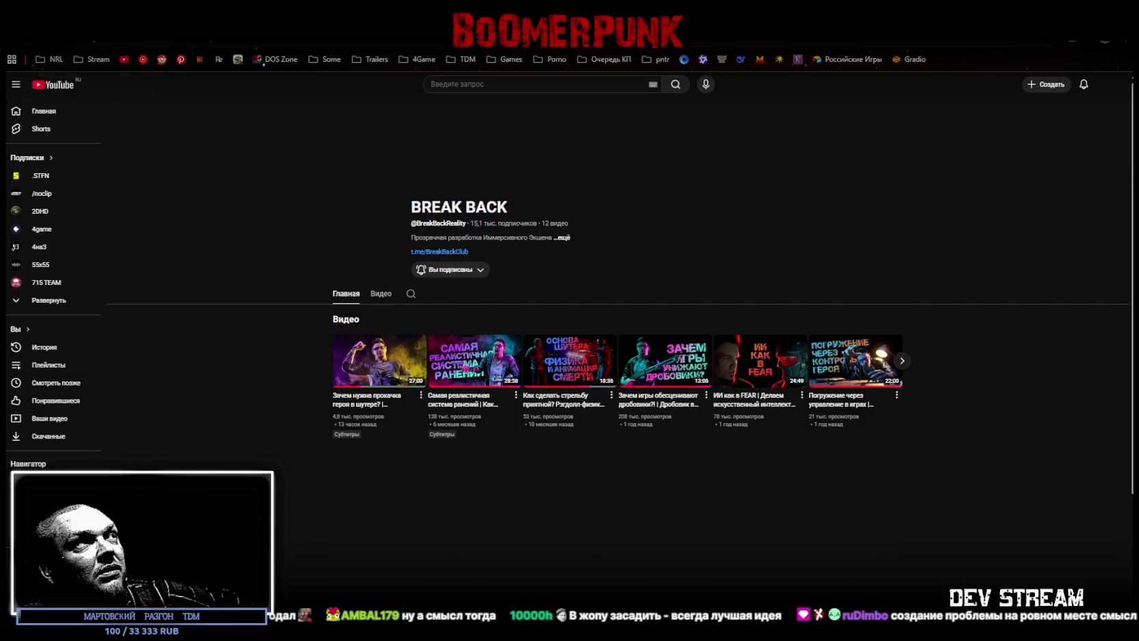
- Open the 'Как передать ощущение стрельбы?' video from the channel's Videos grid
scroll(605, 474, down, 1)
scroll(843, 360, up, 2)
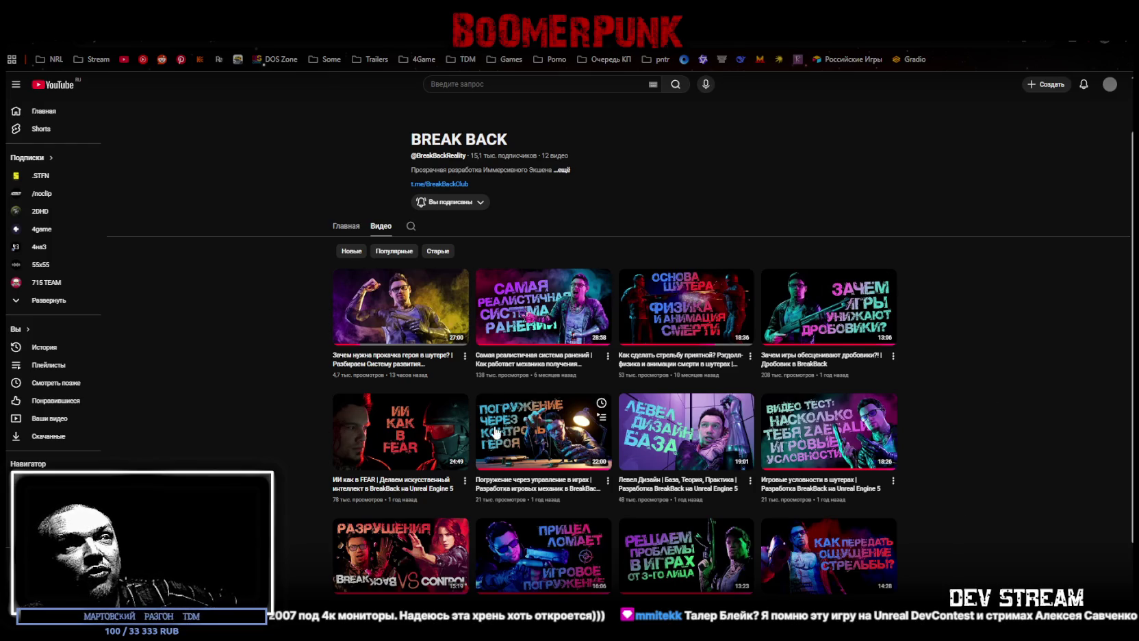
scroll(495, 433, down, 1)
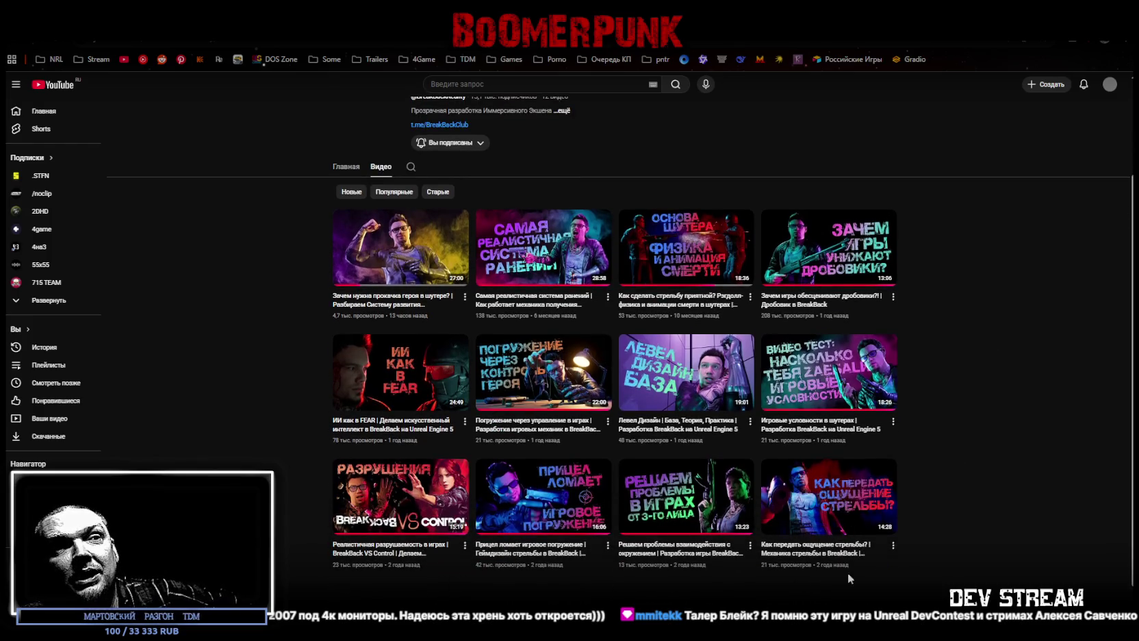
click(813, 506)
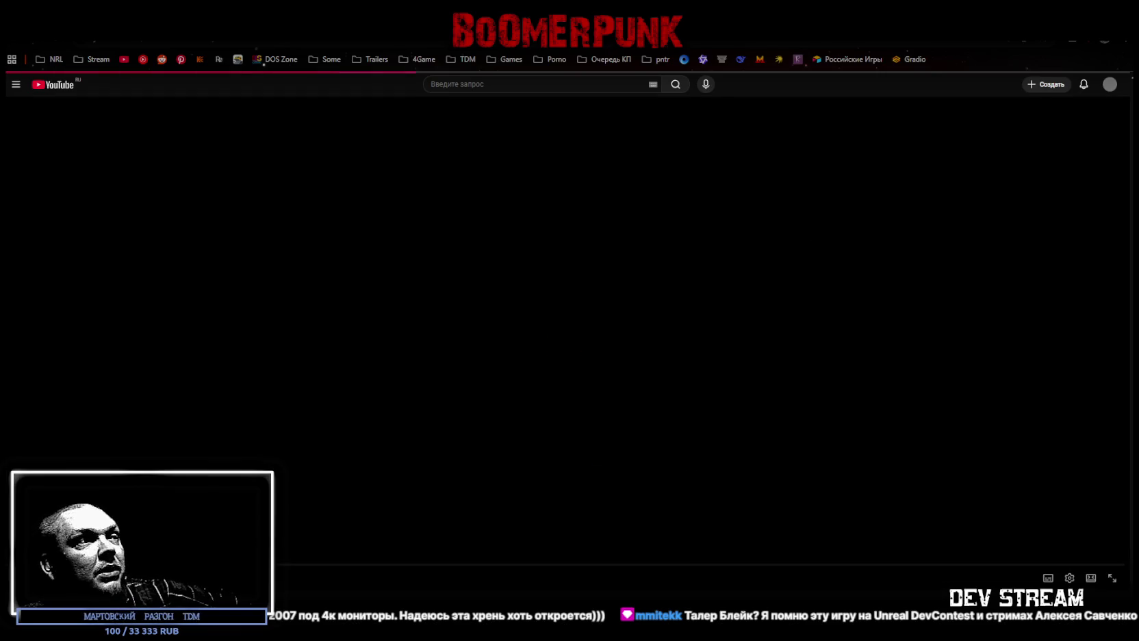
- Watch the shooting-feel video in theater mode, then return to the channel's Videos grid
scroll(469, 486, down, 3)
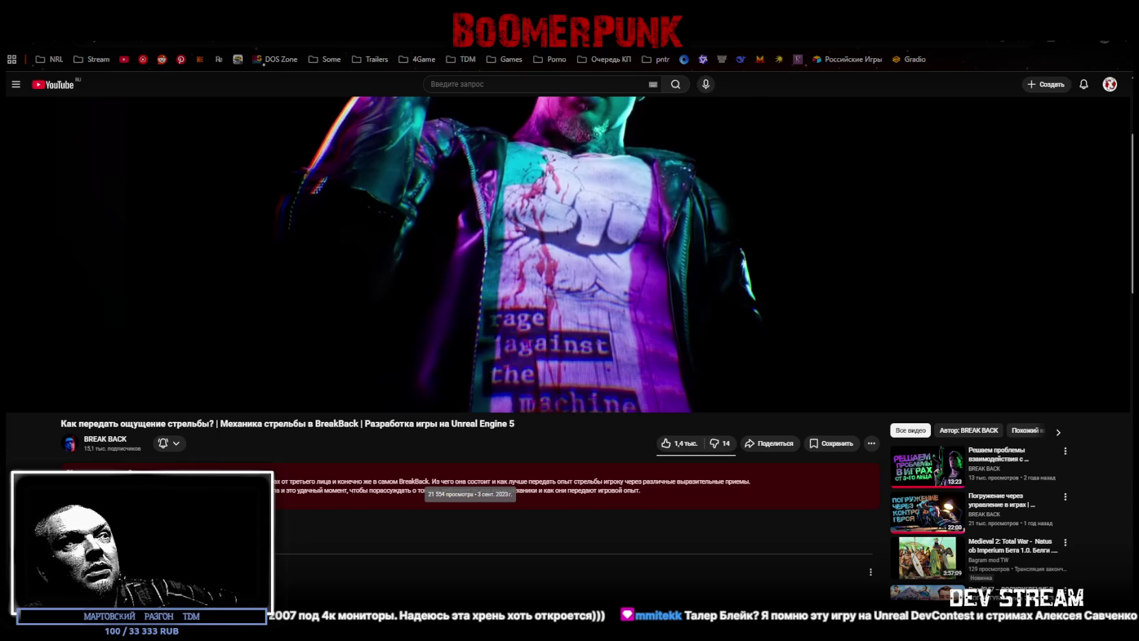
key(t)
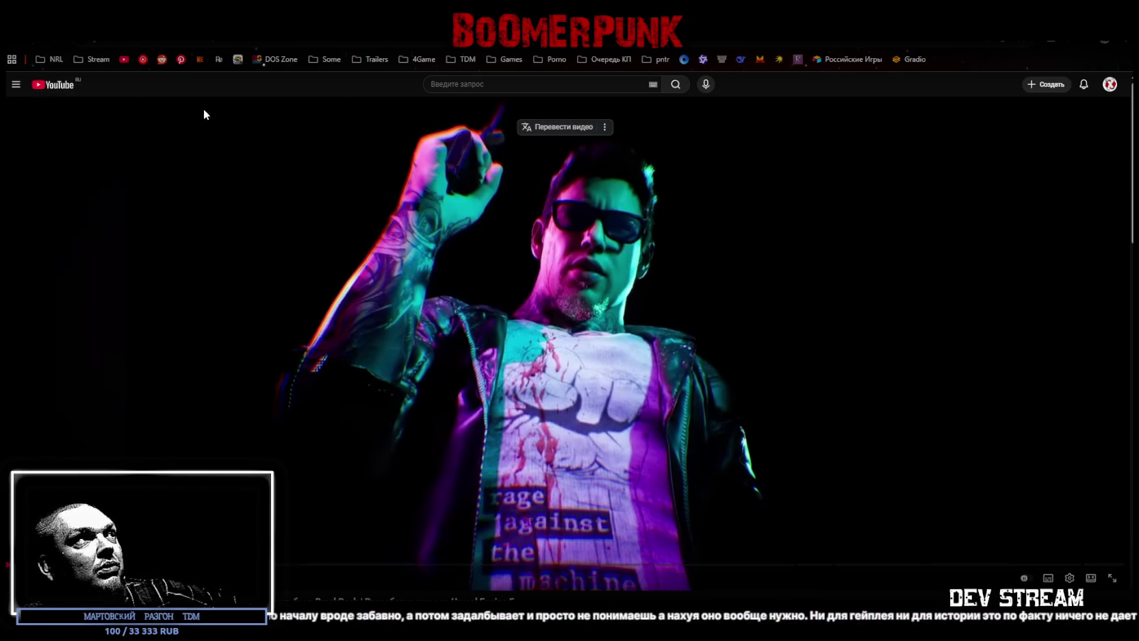
scroll(239, 164, down, 3)
click(82, 483)
scroll(537, 400, down, 3)
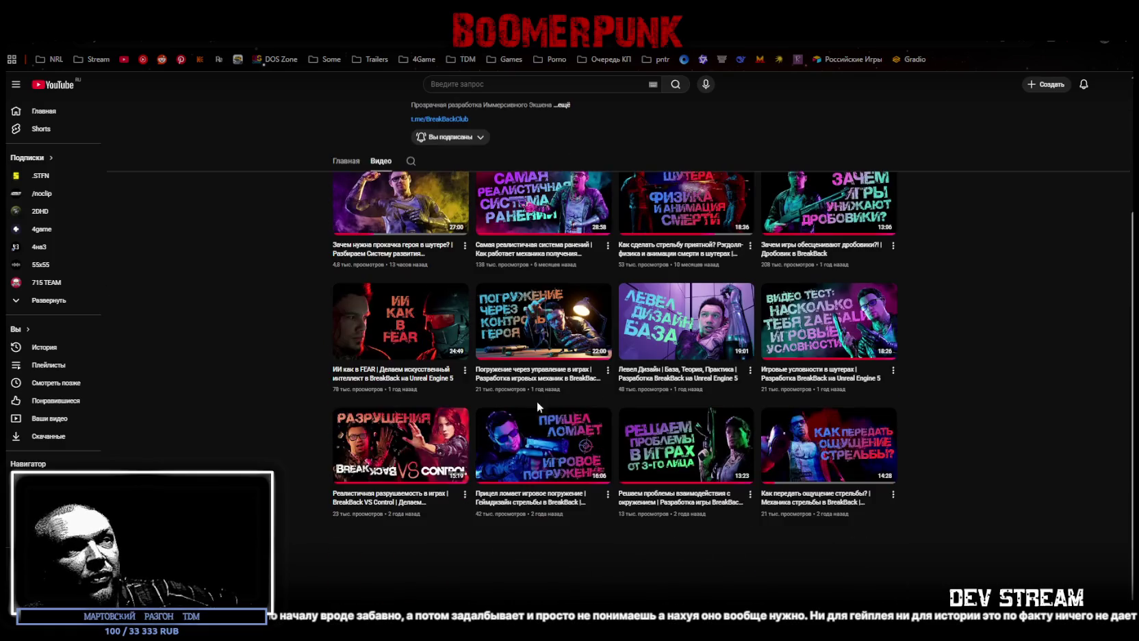
click(404, 333)
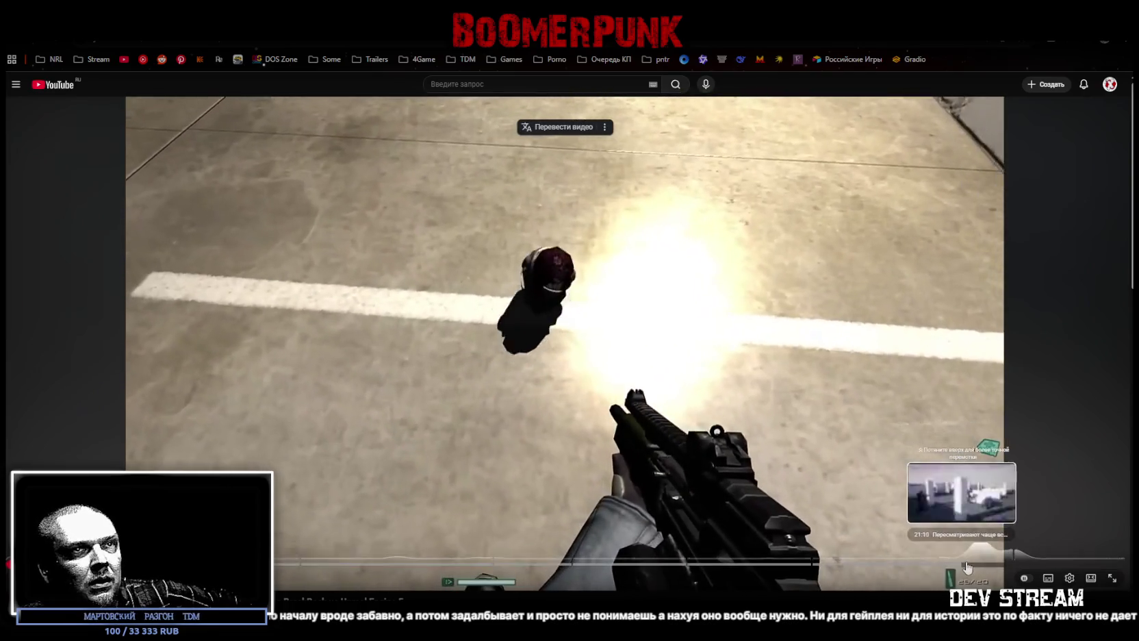
click(973, 567)
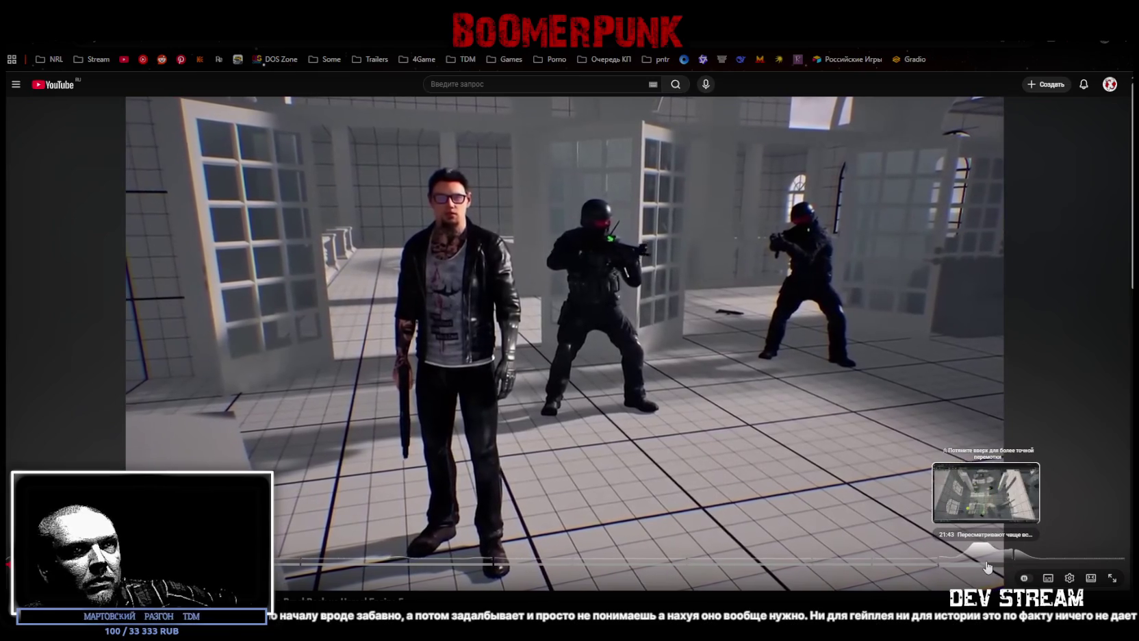
click(989, 566)
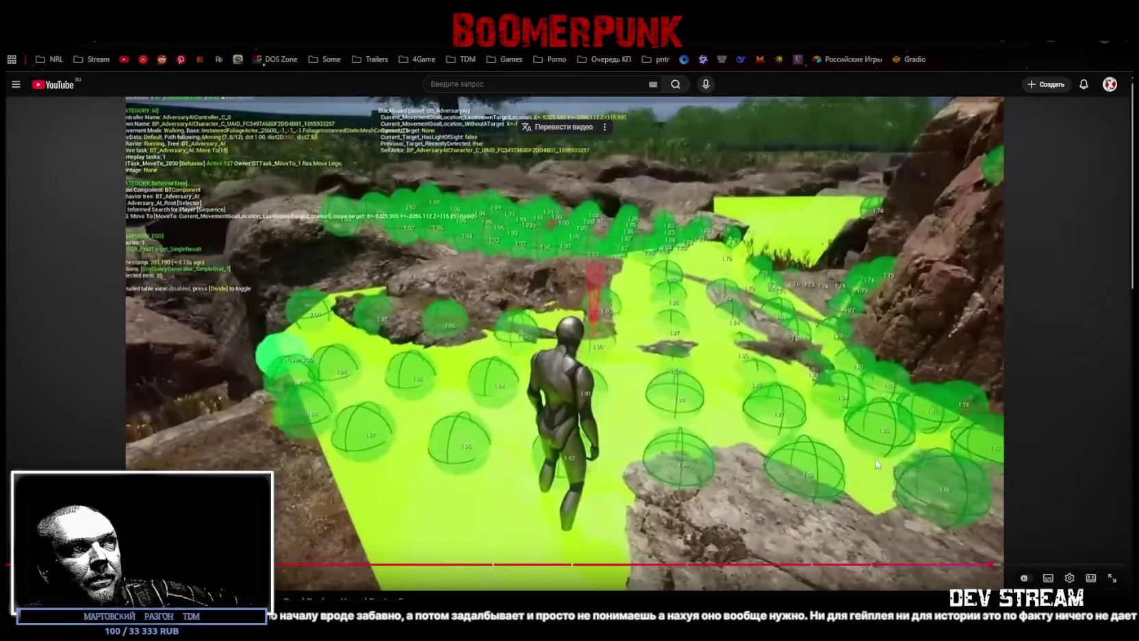
click(791, 398)
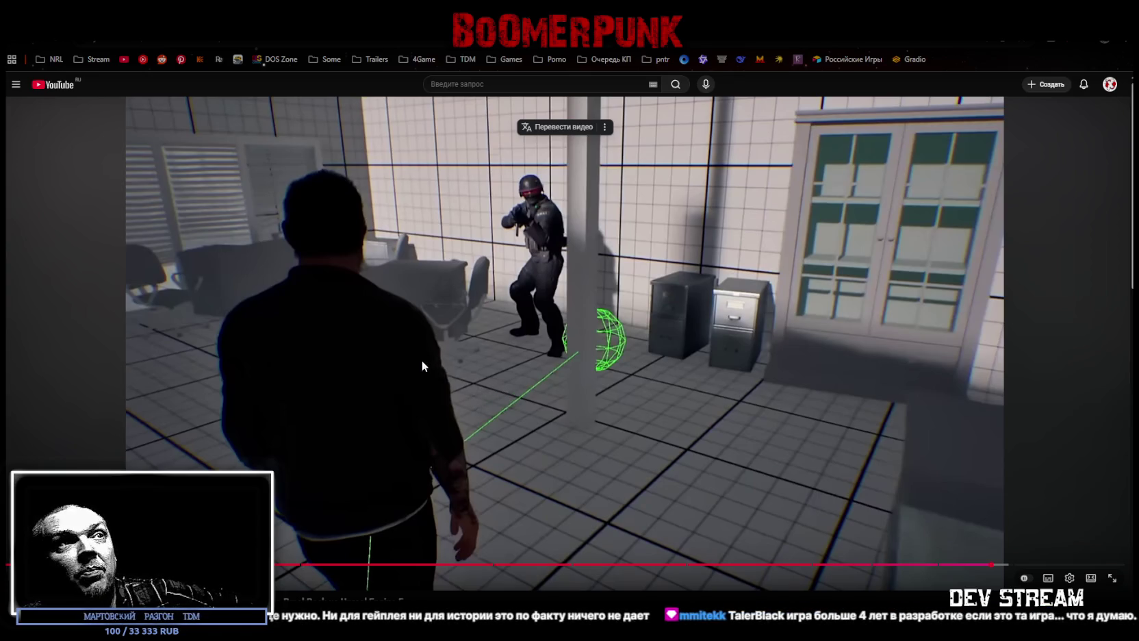
click(541, 428)
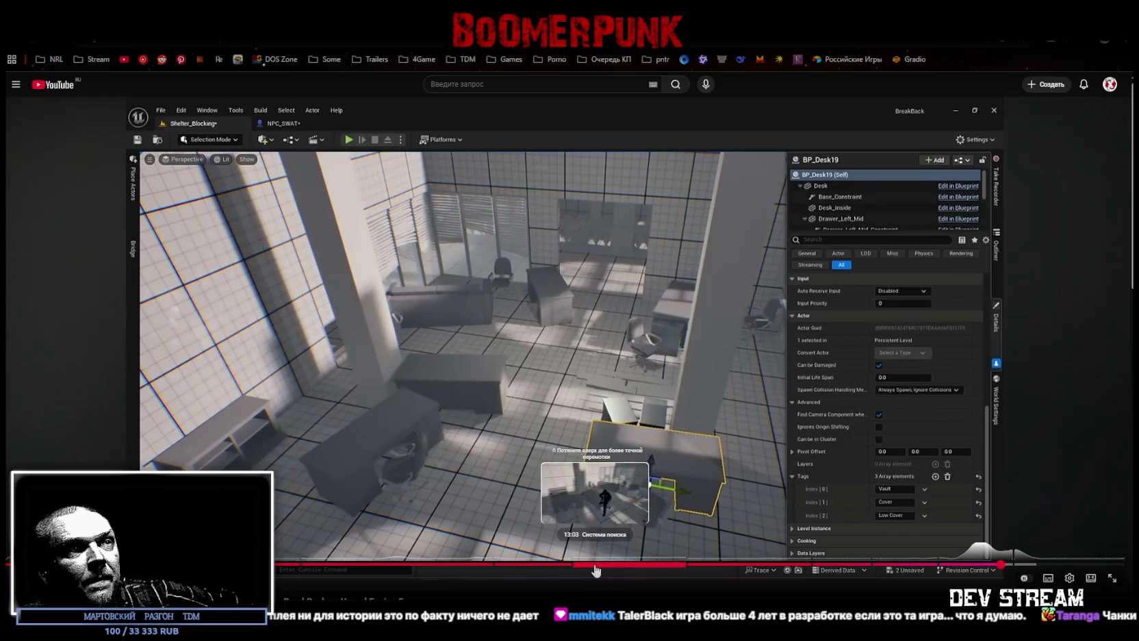
click(579, 565)
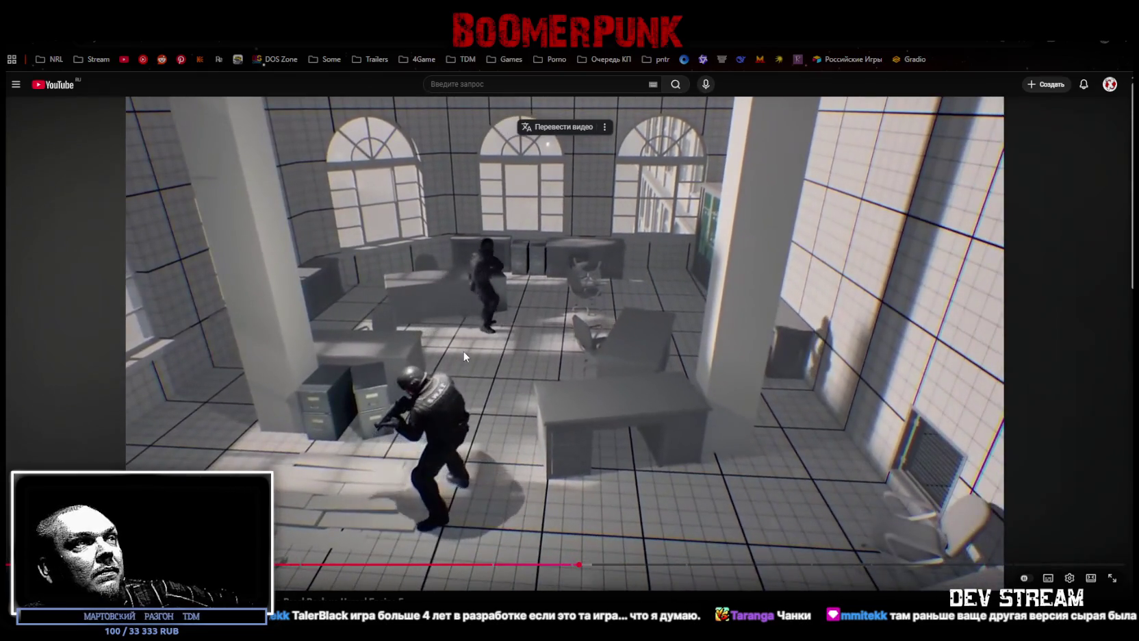
click(461, 346)
key(alt+Left)
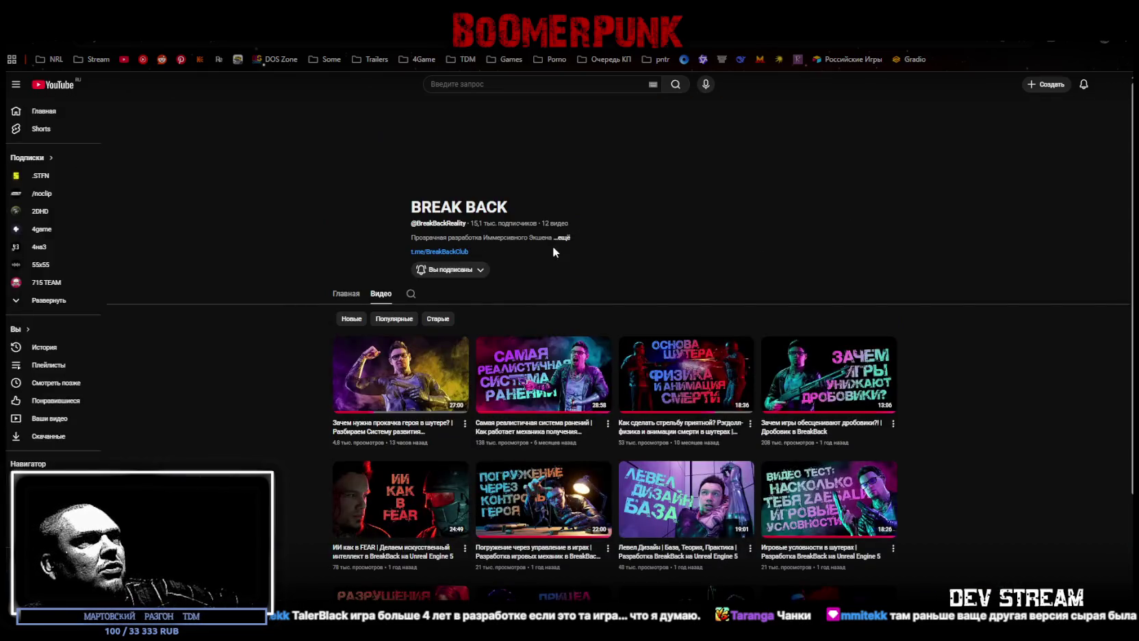
click(464, 470)
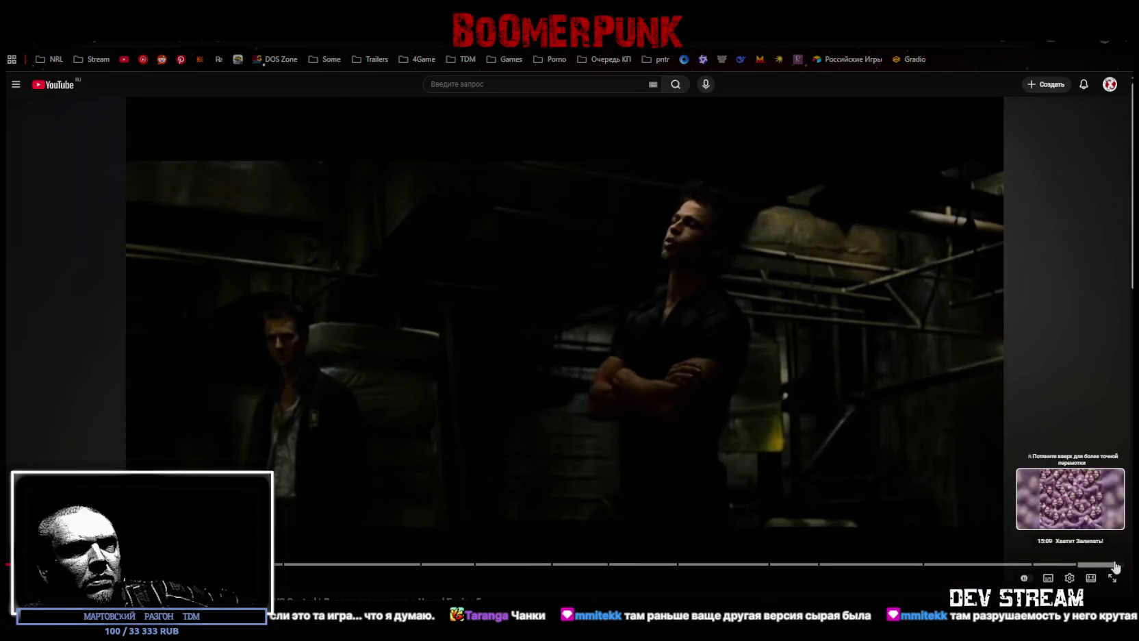
drag(338, 567, 194, 567)
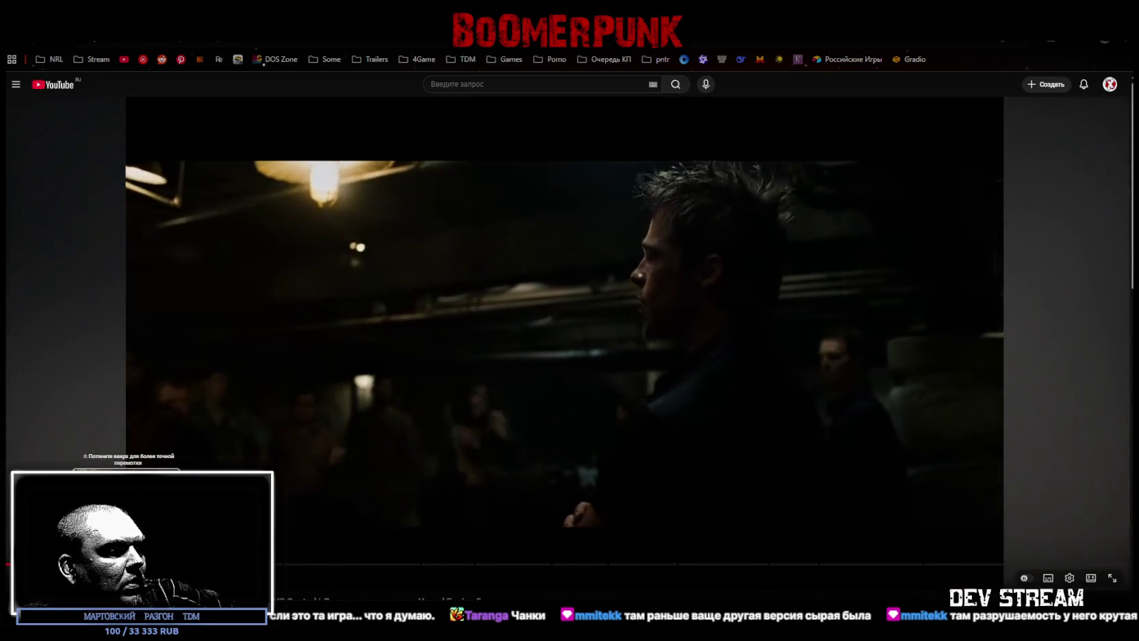
mouse_move(150, 567)
mouse_down()
mouse_move(697, 571)
mouse_move(687, 565)
mouse_up()
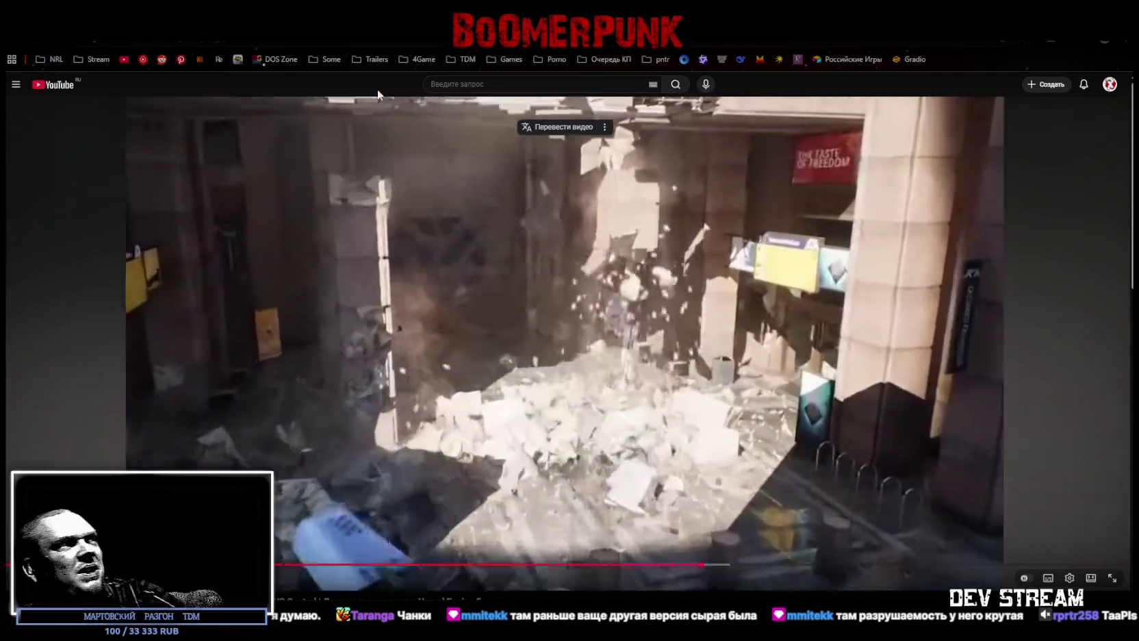
key(alt+Left)
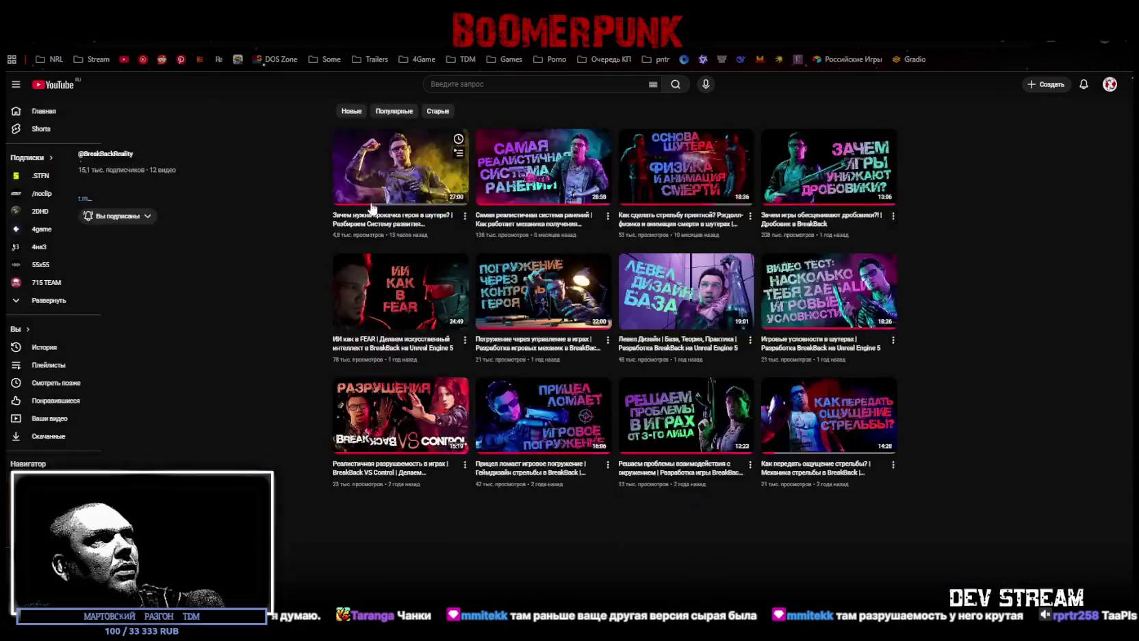
- Scroll the channel's Videos page back to the top and switch to the Unity editor
scroll(925, 345, down, 2)
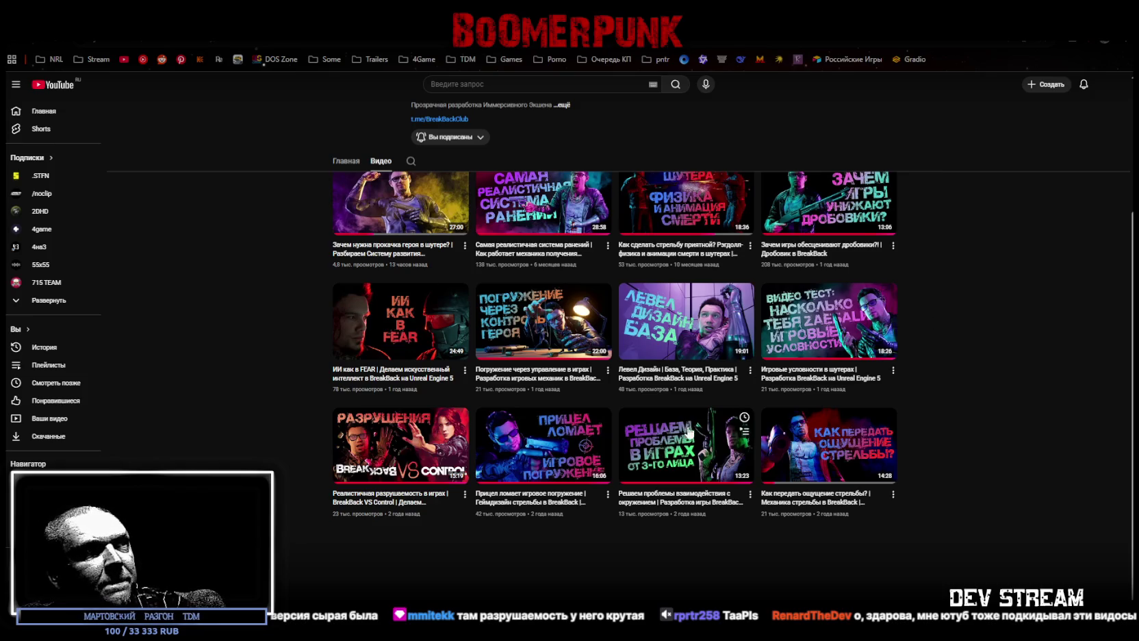
scroll(924, 313, up, 2)
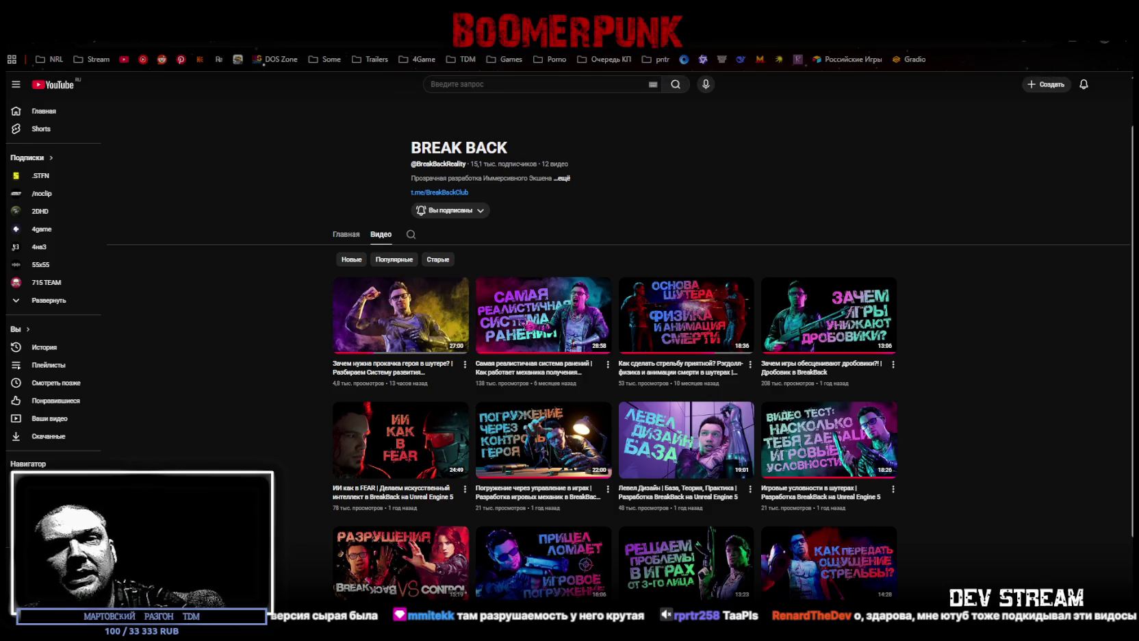
key(alt+Tab)
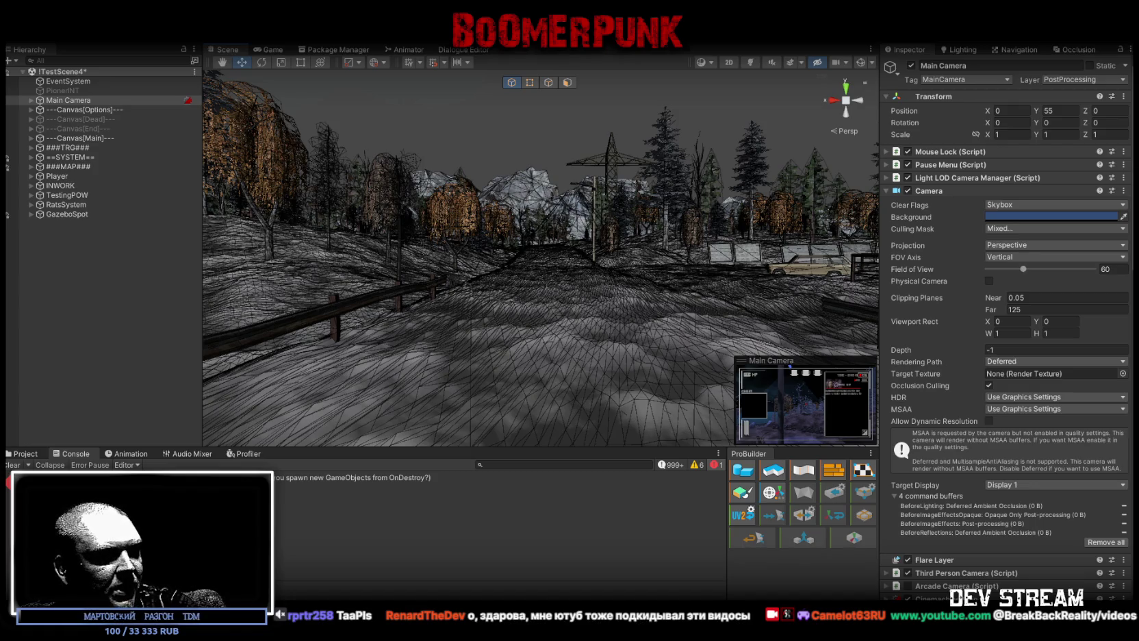
- Switch from the Unity editor to the Asset Store free-assets search results
key(alt+Tab)
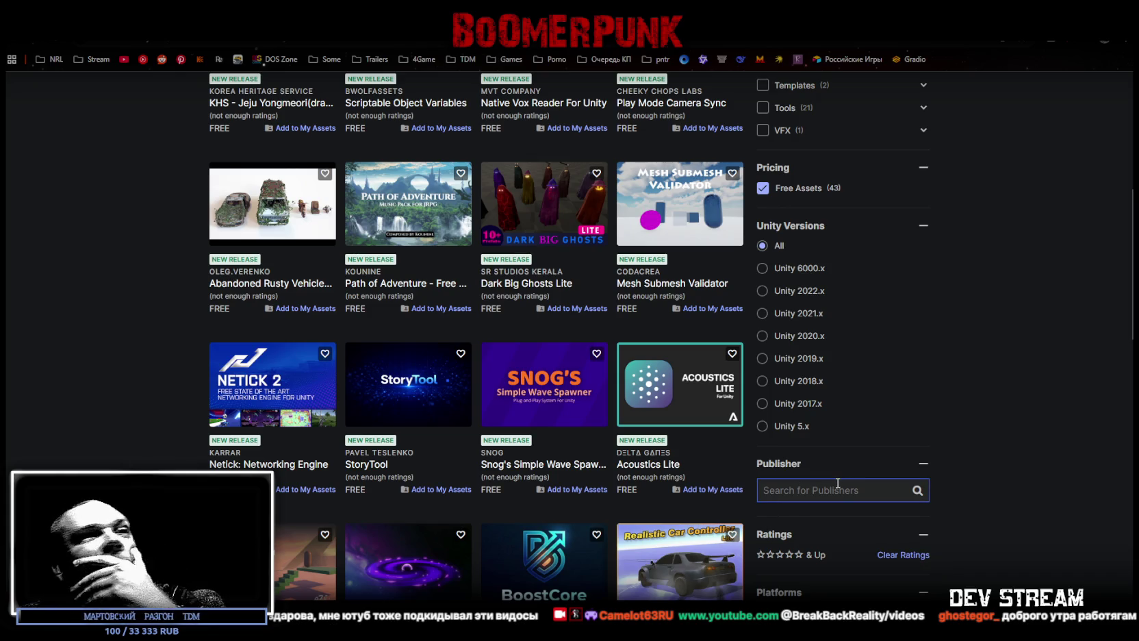
- Add Play Mode Changes Saver to My Assets, accepting the terms of service
scroll(607, 459, down, 8)
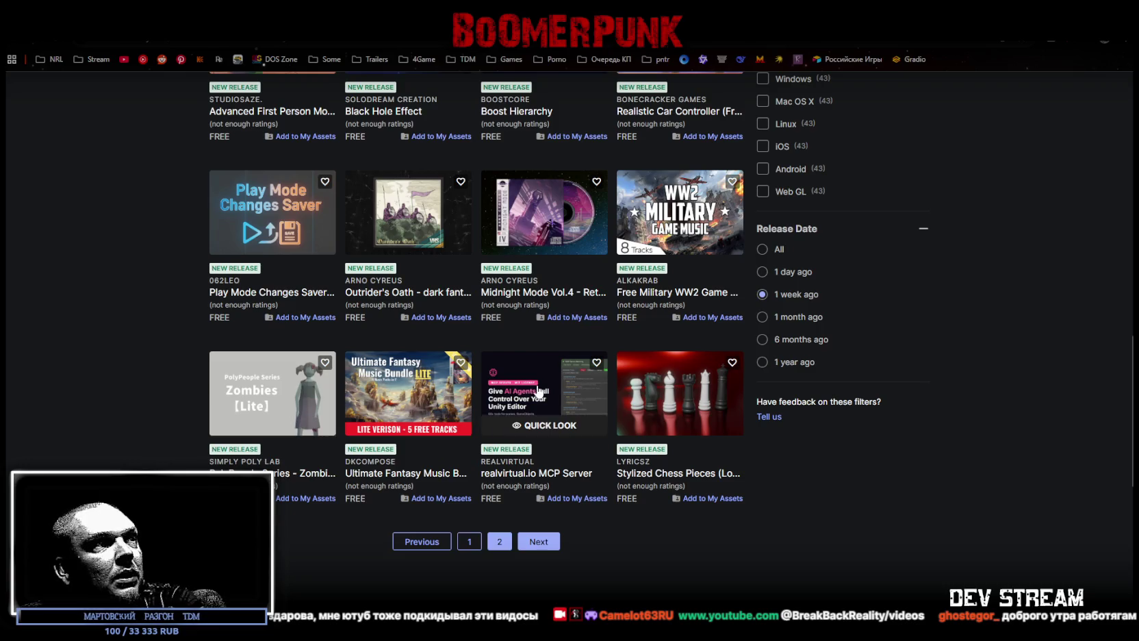
click(271, 292)
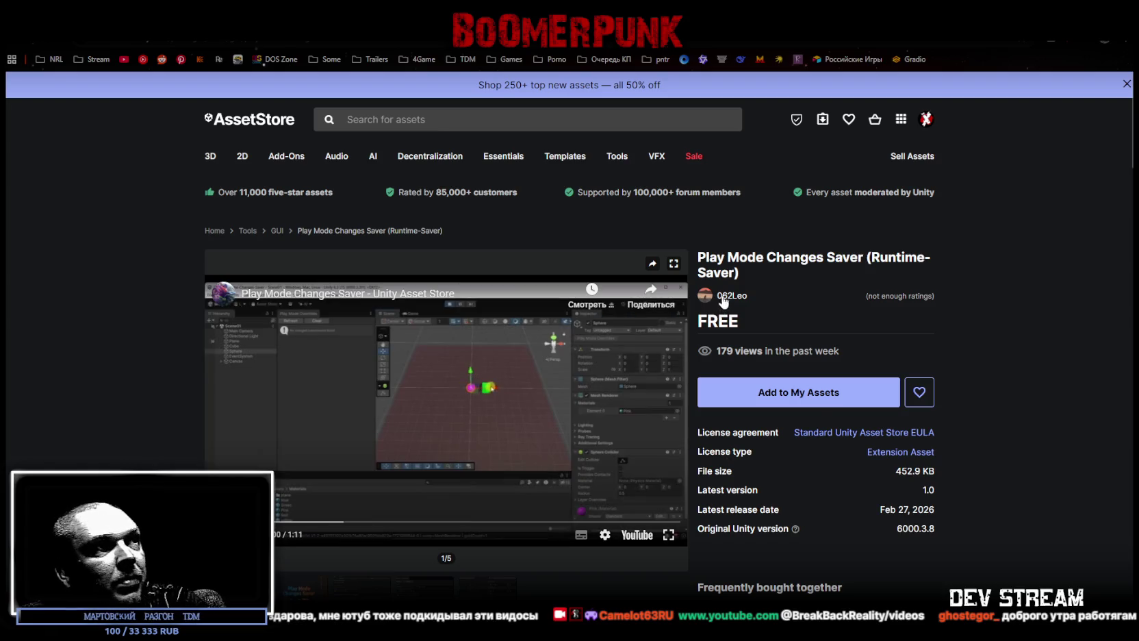
click(808, 405)
click(653, 420)
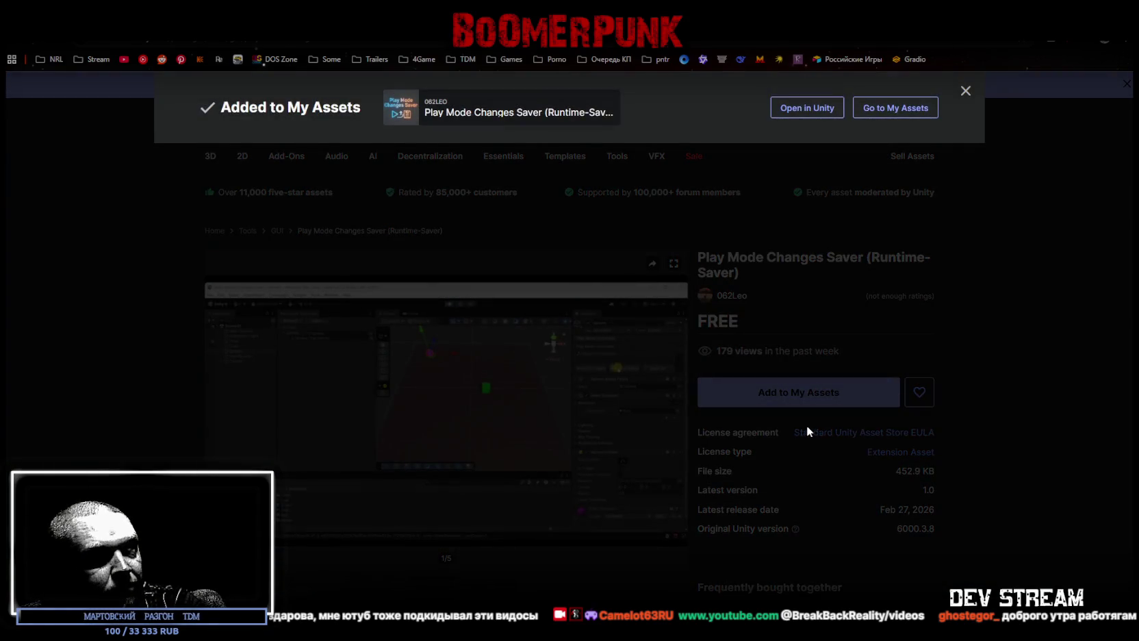
click(807, 423)
click(773, 401)
click(652, 420)
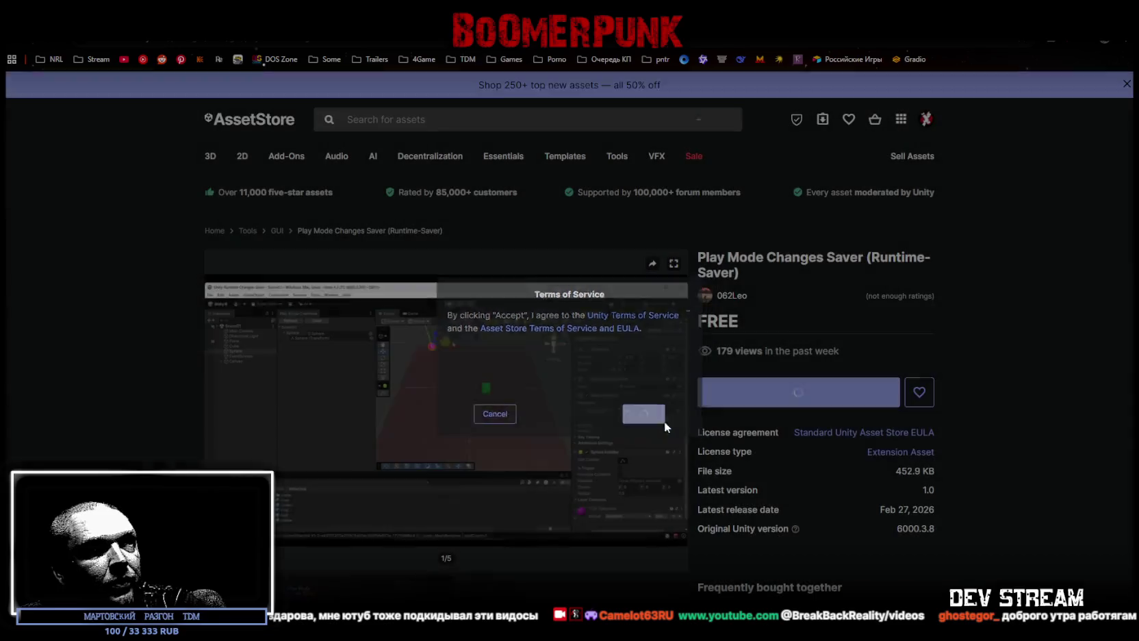
- Dismiss the Added to My Assets confirmation and go to the Outrider's Oath soundtrack page
scroll(620, 425, down, 3)
scroll(609, 411, up, 3)
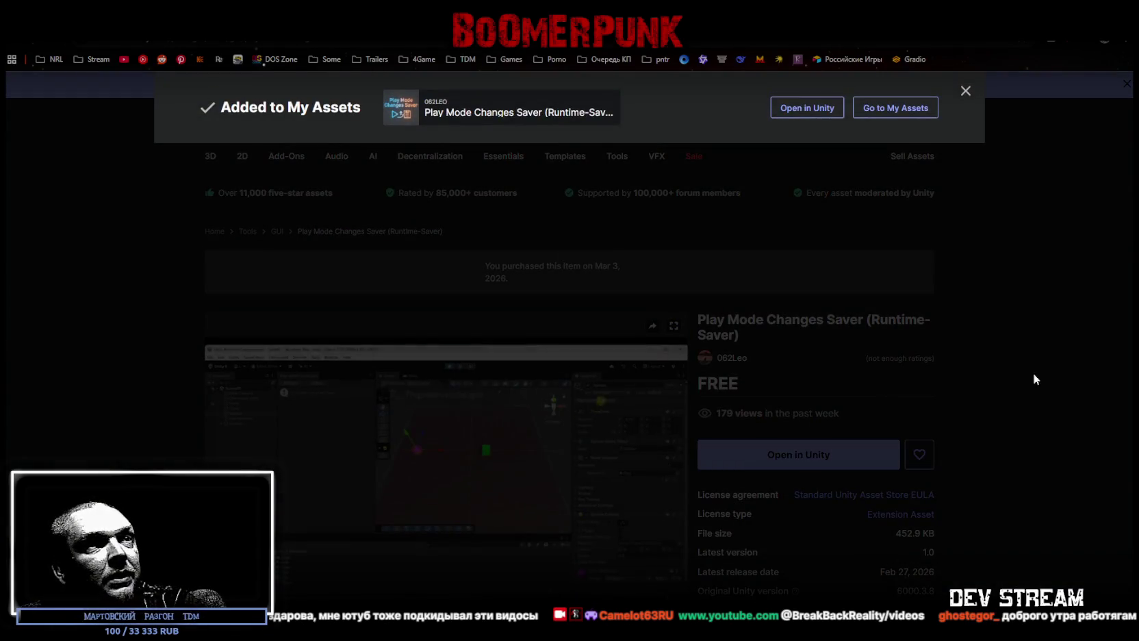
click(964, 90)
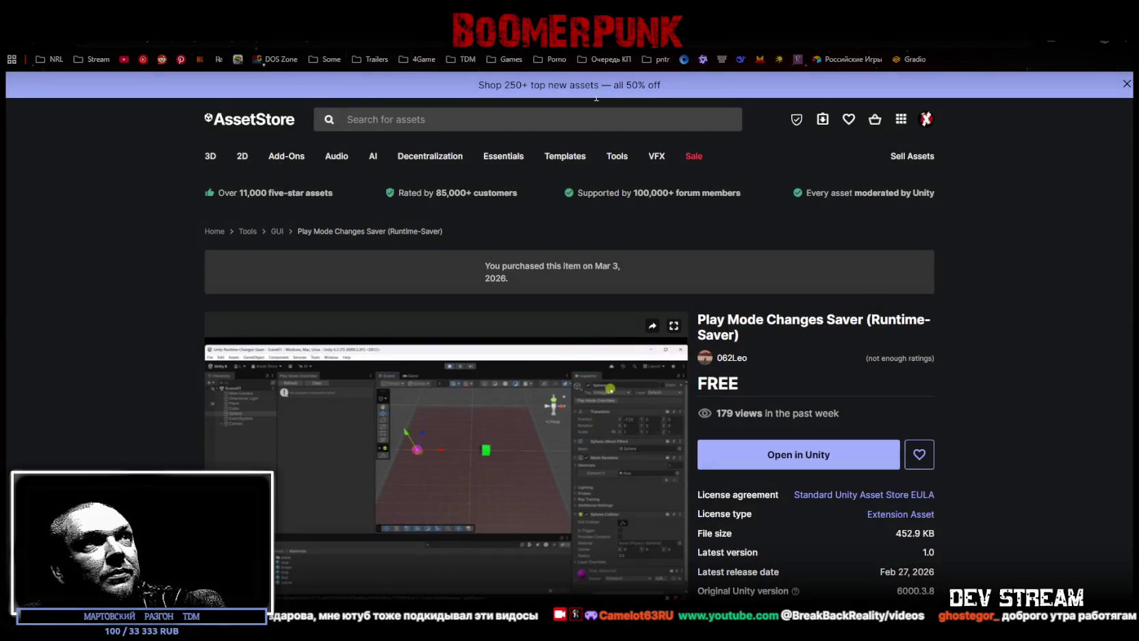
click(192, 34)
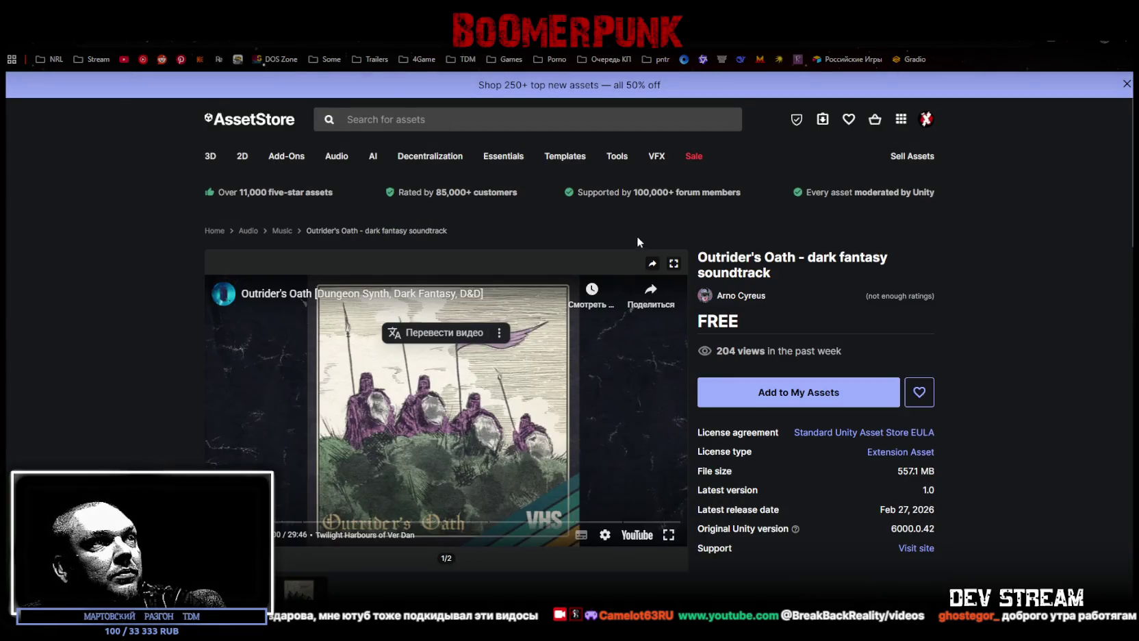
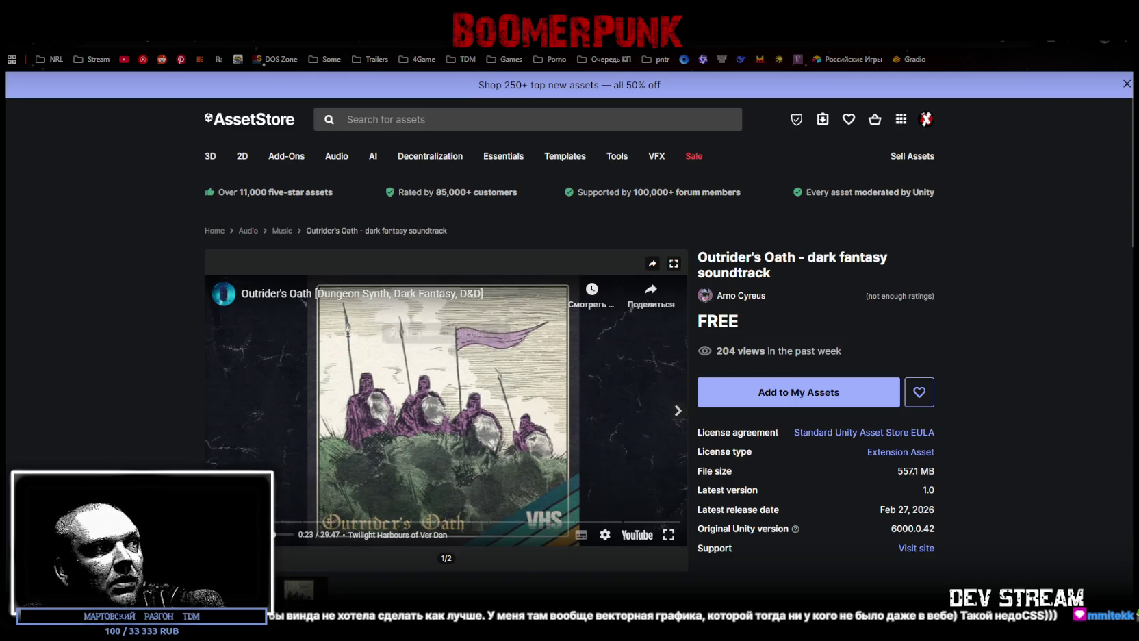
- Preview the soundtrack video, then add Outrider's Oath to My Assets and accept the Terms of Service
drag(276, 523, 284, 522)
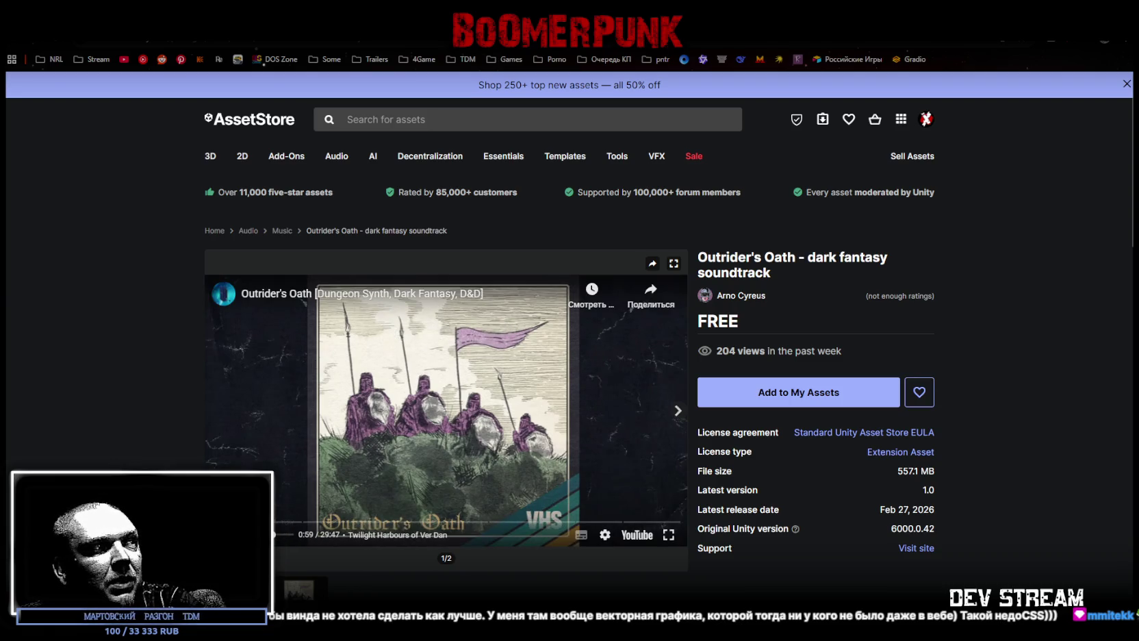
click(312, 287)
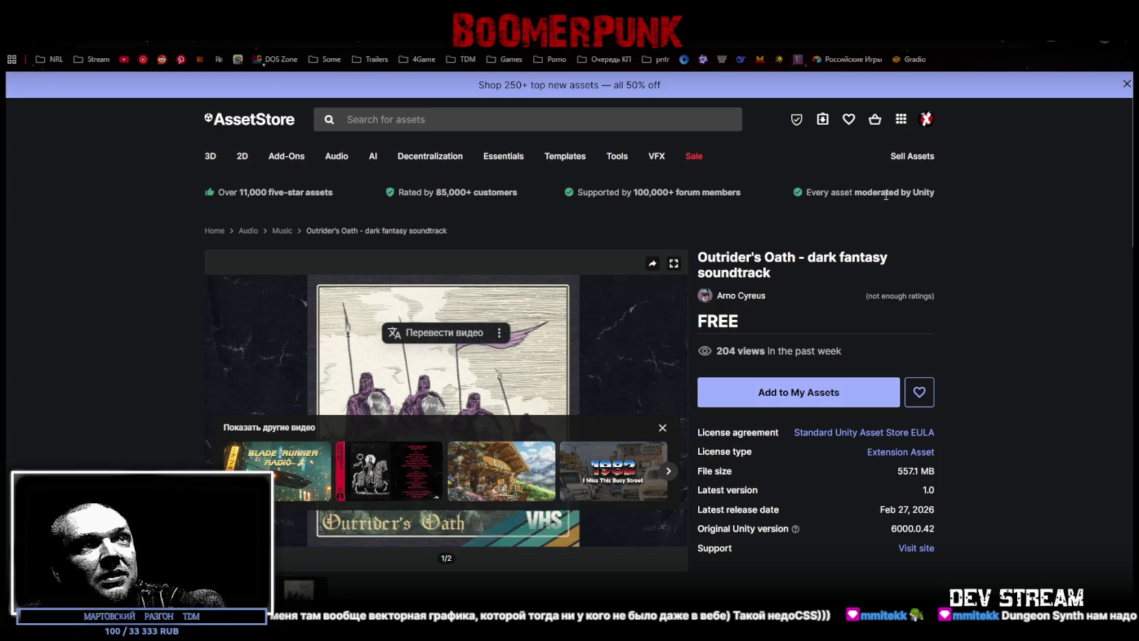
click(776, 381)
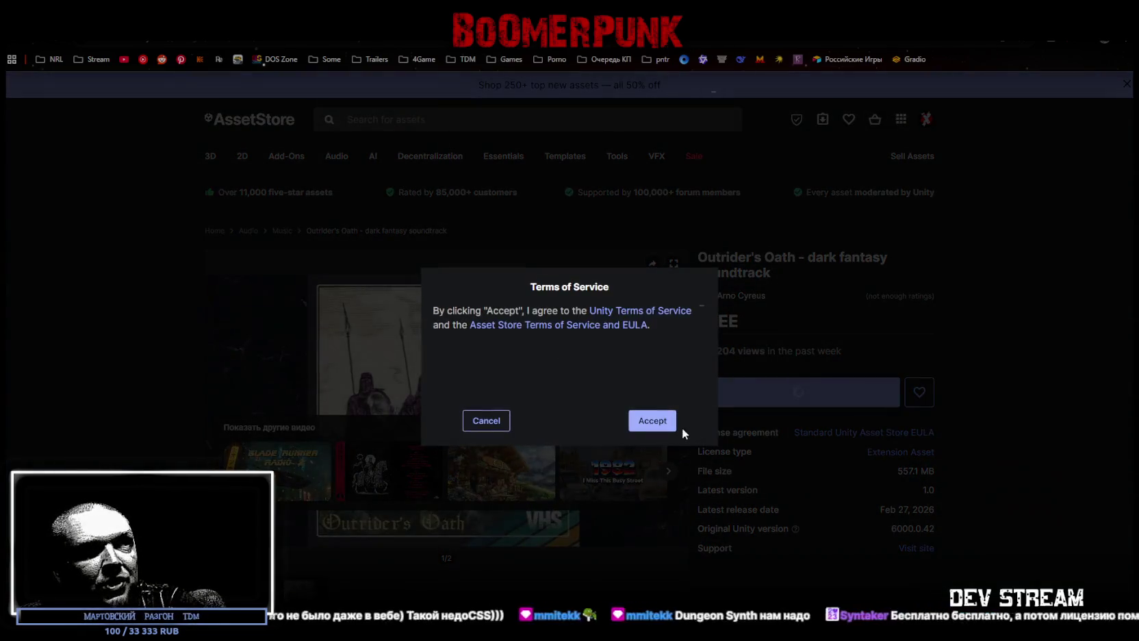
click(658, 420)
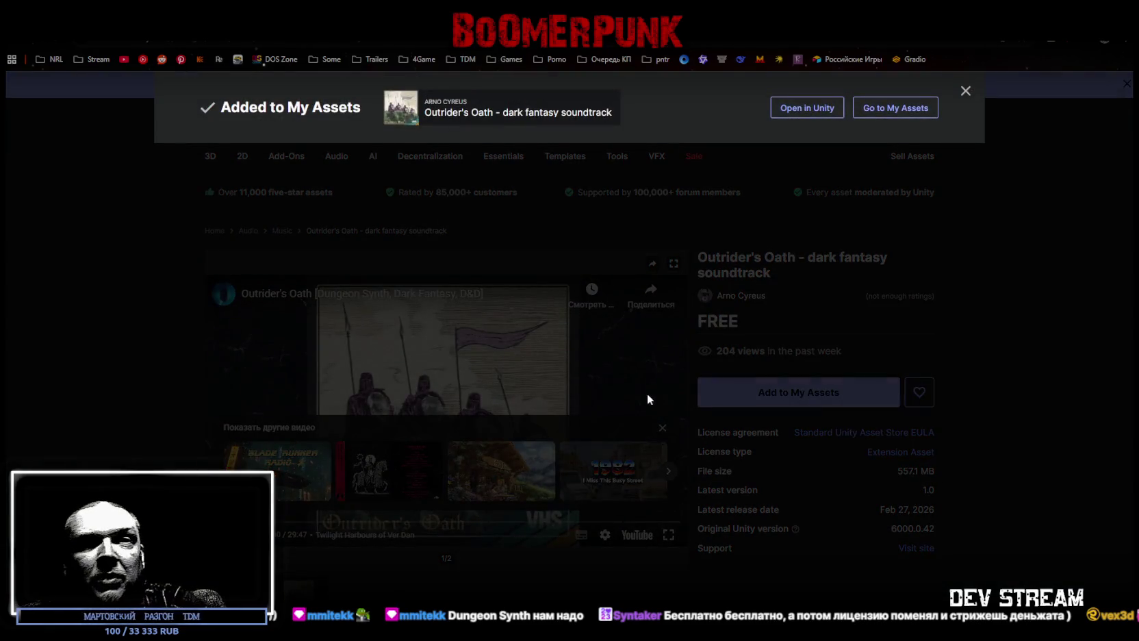
click(955, 376)
- Add the soundtrack to My Assets again, dismiss the notice, and go to Midnight Mode Vol.4
click(766, 394)
click(645, 425)
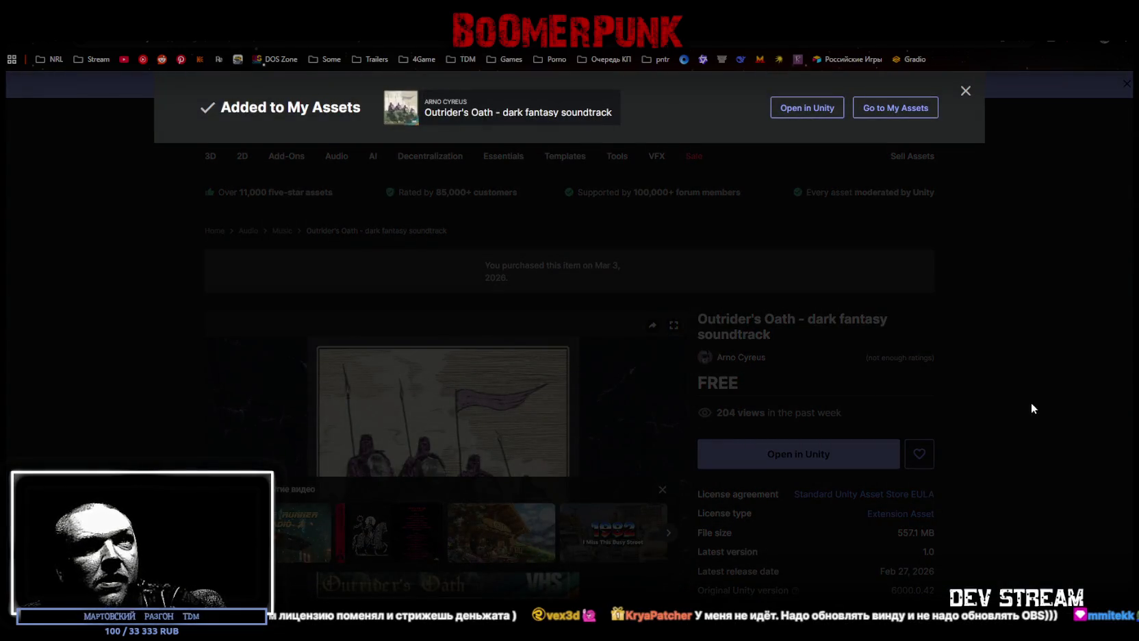
click(1013, 415)
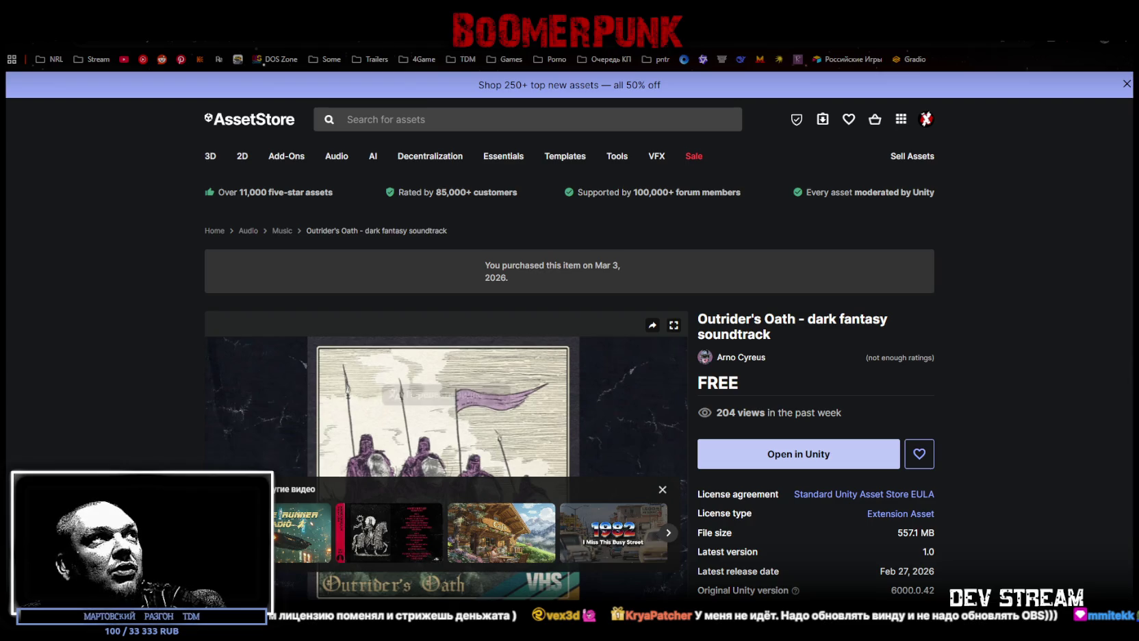
key(alt+Left)
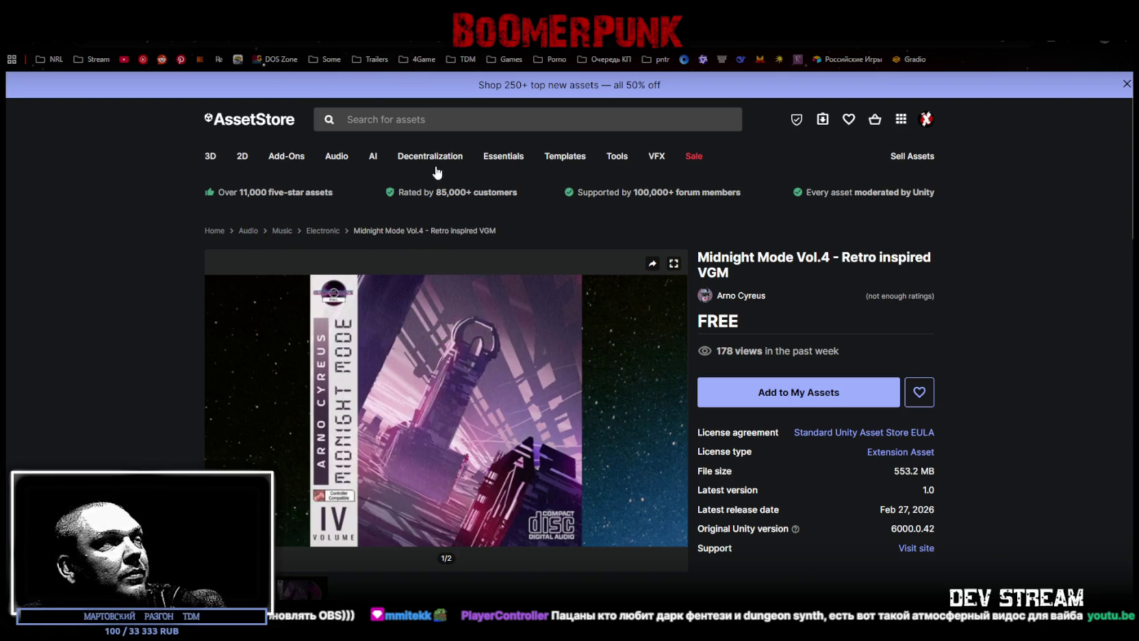
- Look over the WW2 Music Pack page, then the PolyPeople Zombies [Lite] gallery images
key(ctrl+Tab)
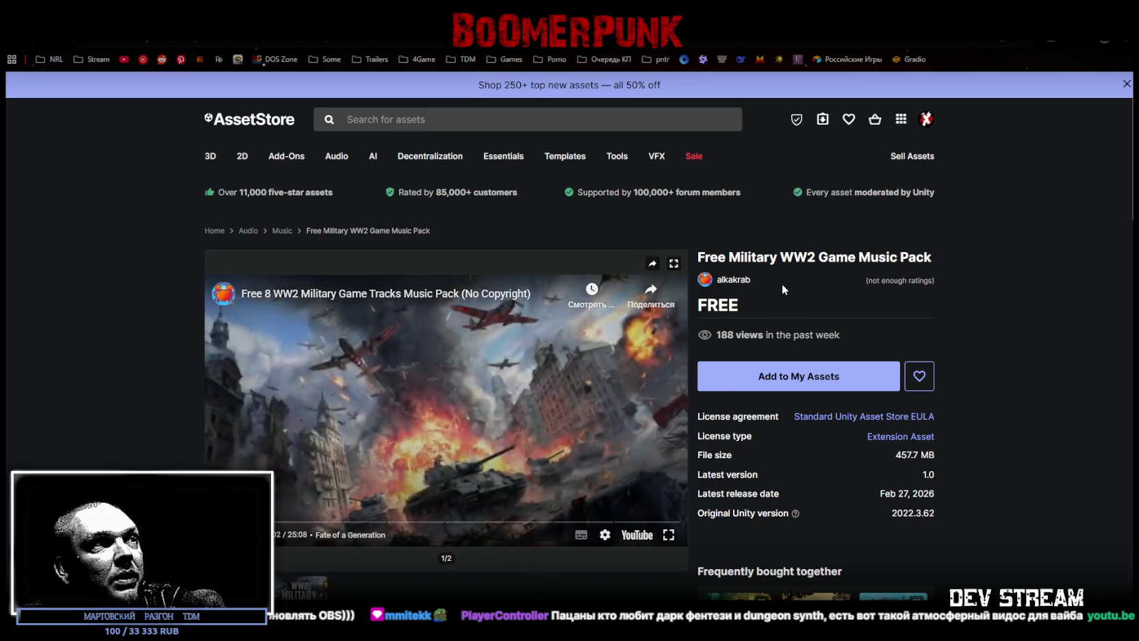
key(ctrl+Tab)
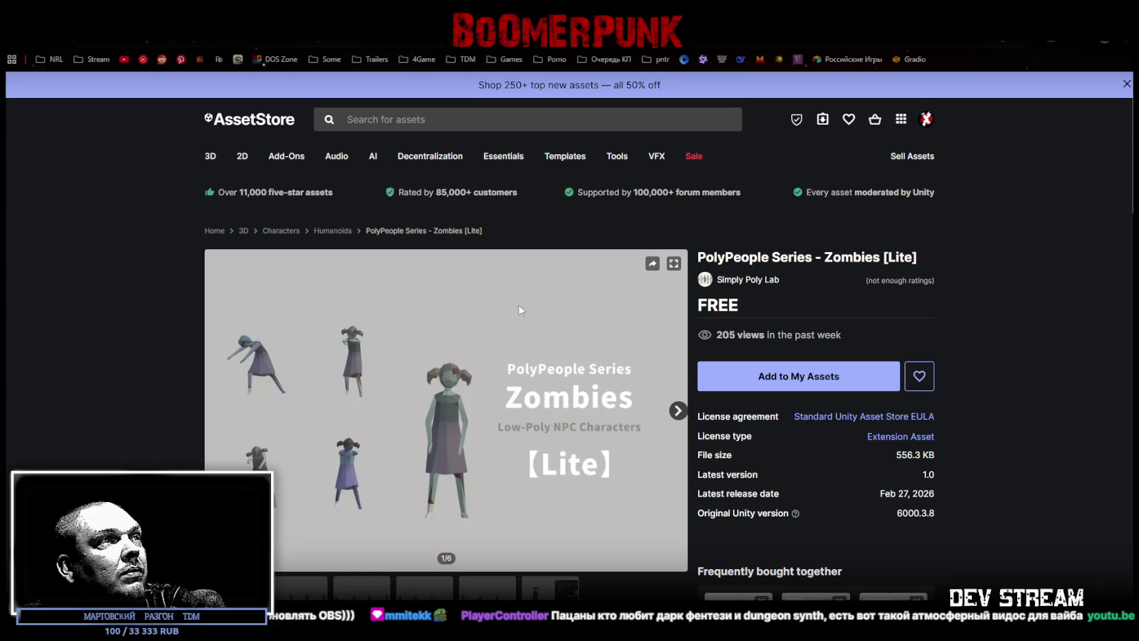
drag(709, 256, 791, 254)
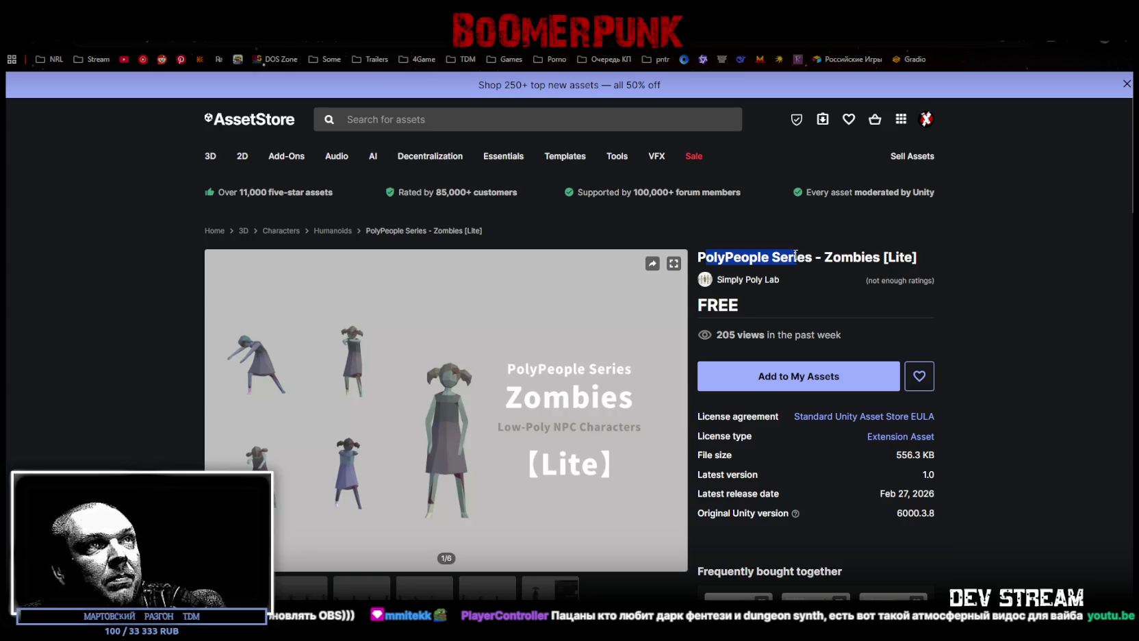
click(791, 255)
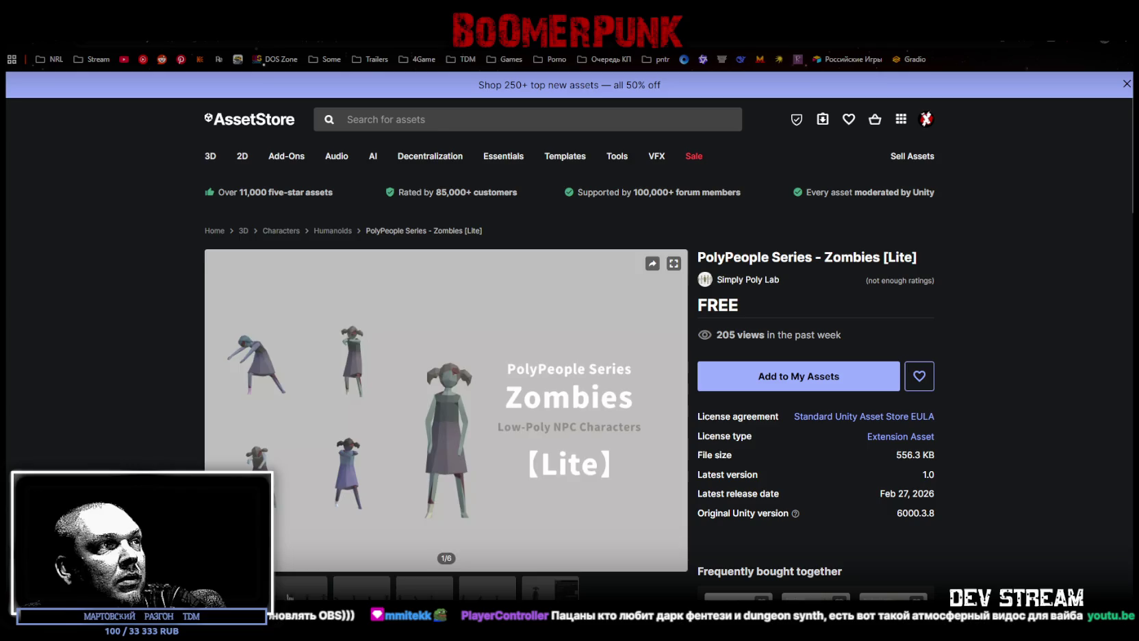
click(361, 595)
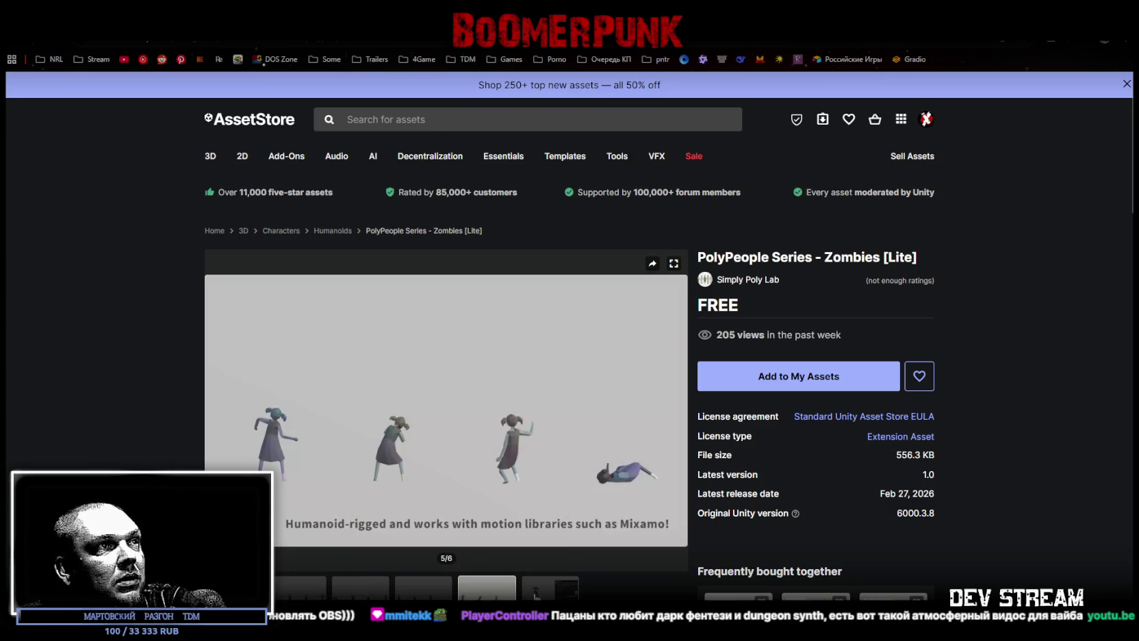
click(548, 595)
- Skim the Zombies description, then go back via the Fantasy Music Bundle to realvirtual.io MCP Server
scroll(463, 564, down, 3)
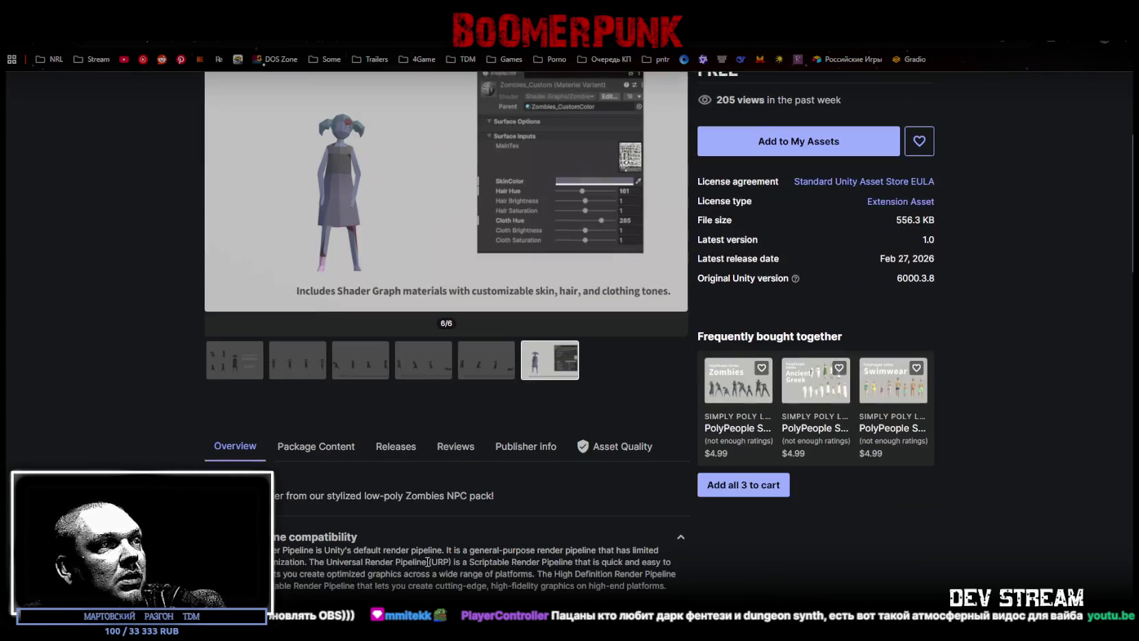
drag(219, 493, 507, 495)
scroll(508, 494, up, 2)
key(alt+Left)
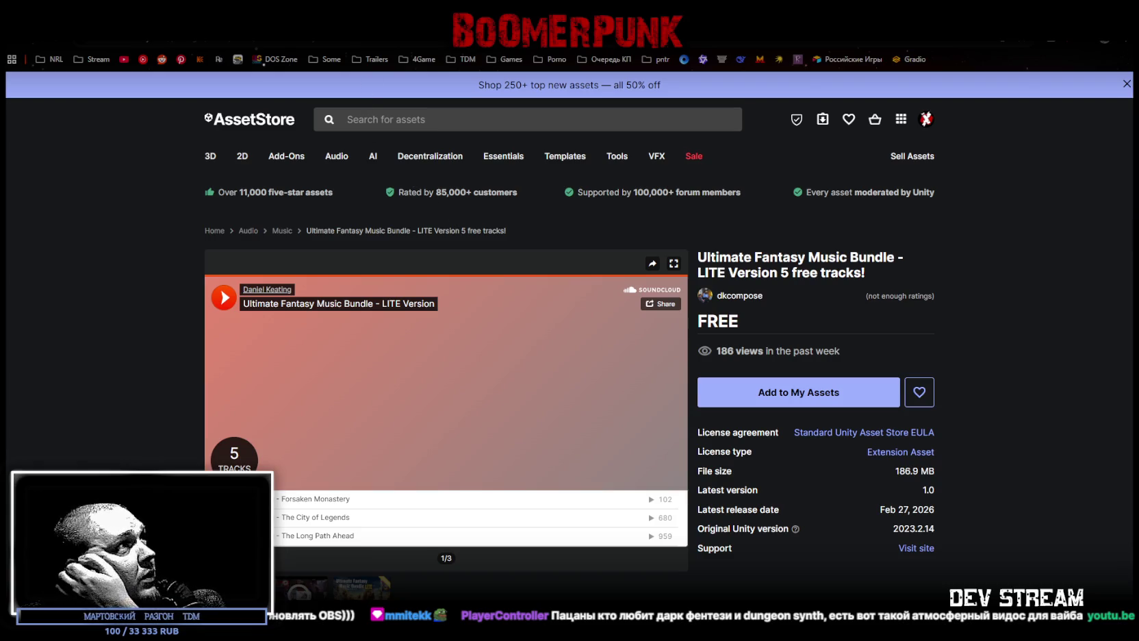
key(alt+Left)
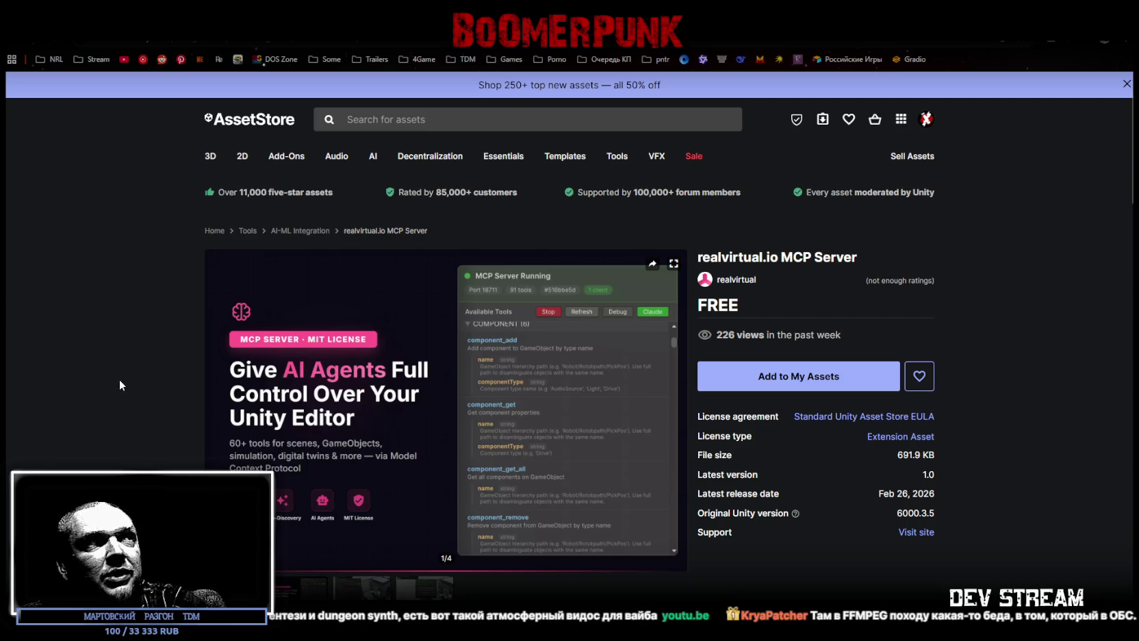
- Browse the third and fourth MCP Server gallery slides
scroll(120, 379, down, 1)
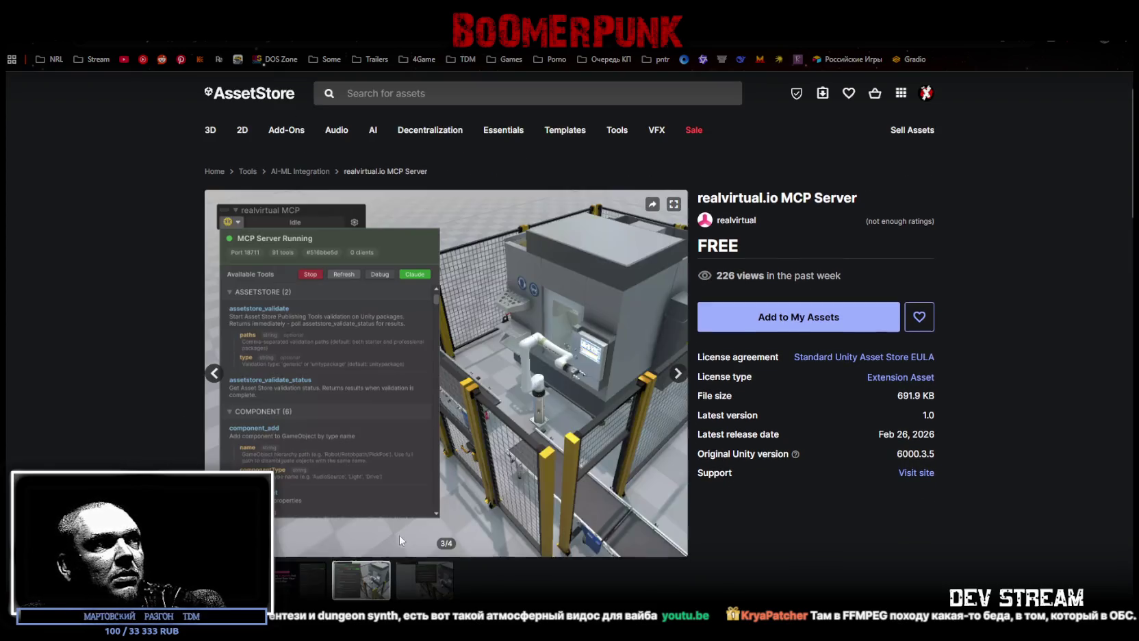
scroll(400, 540, down, 1)
click(419, 560)
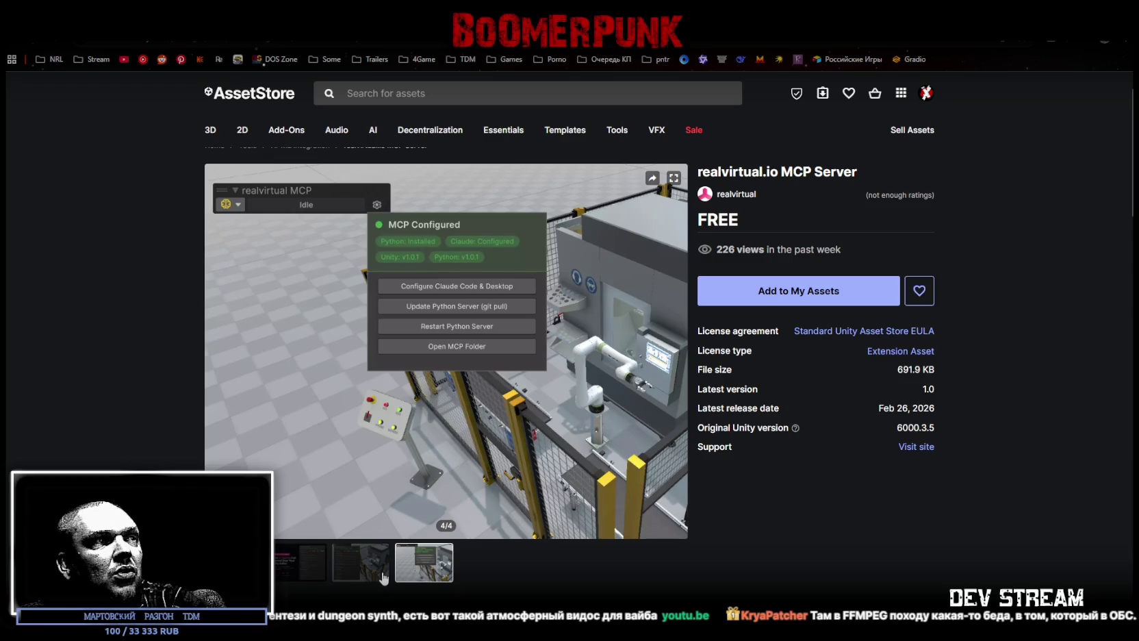
click(381, 577)
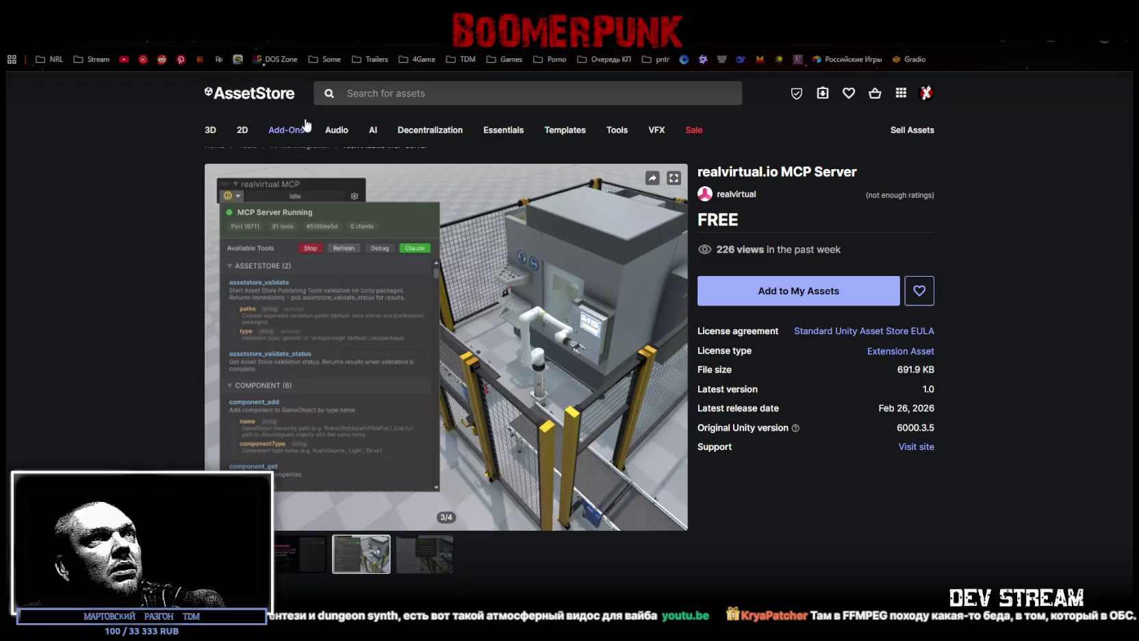
drag(709, 171, 831, 171)
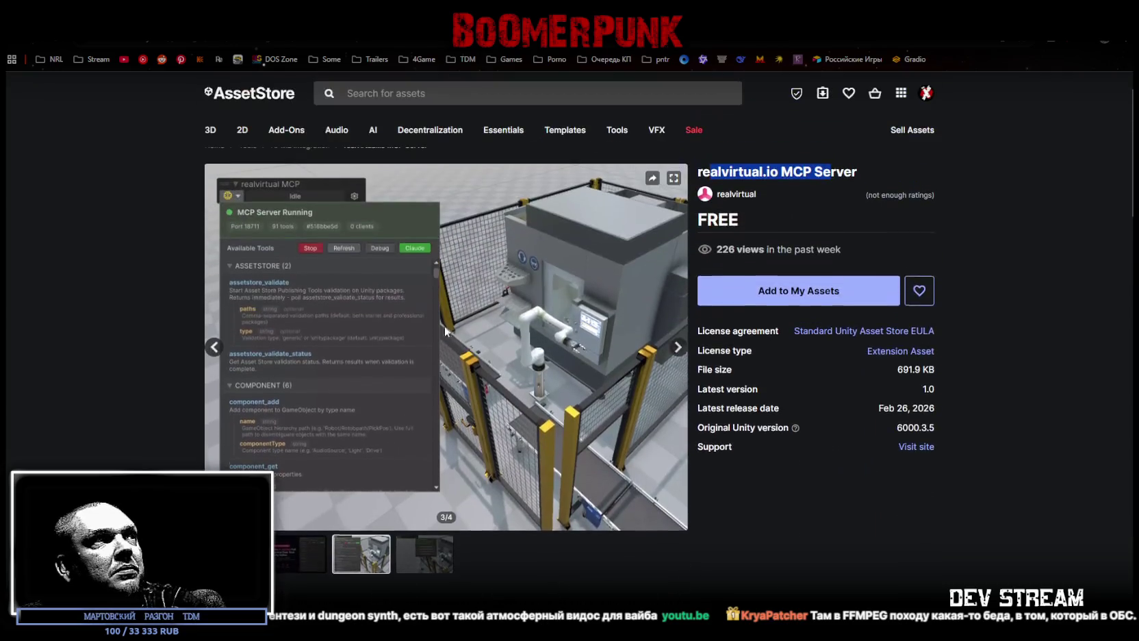
- Return to the listing, reload results page 2, and open Tables and Chairs (Ultimate pack)
key(alt+Left)
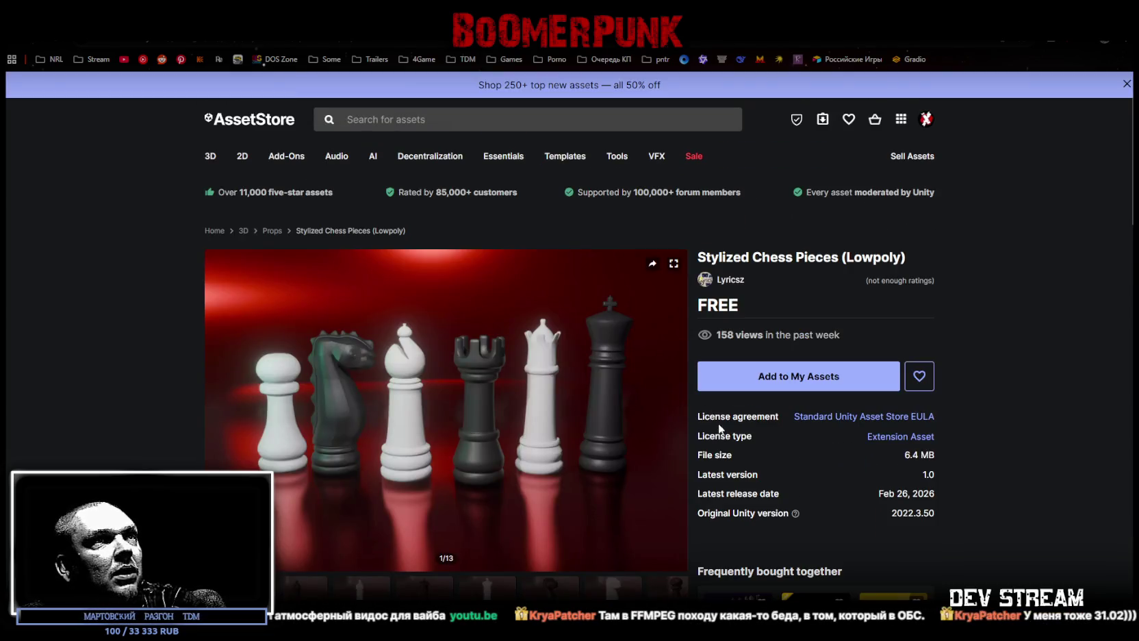
key(alt+Left)
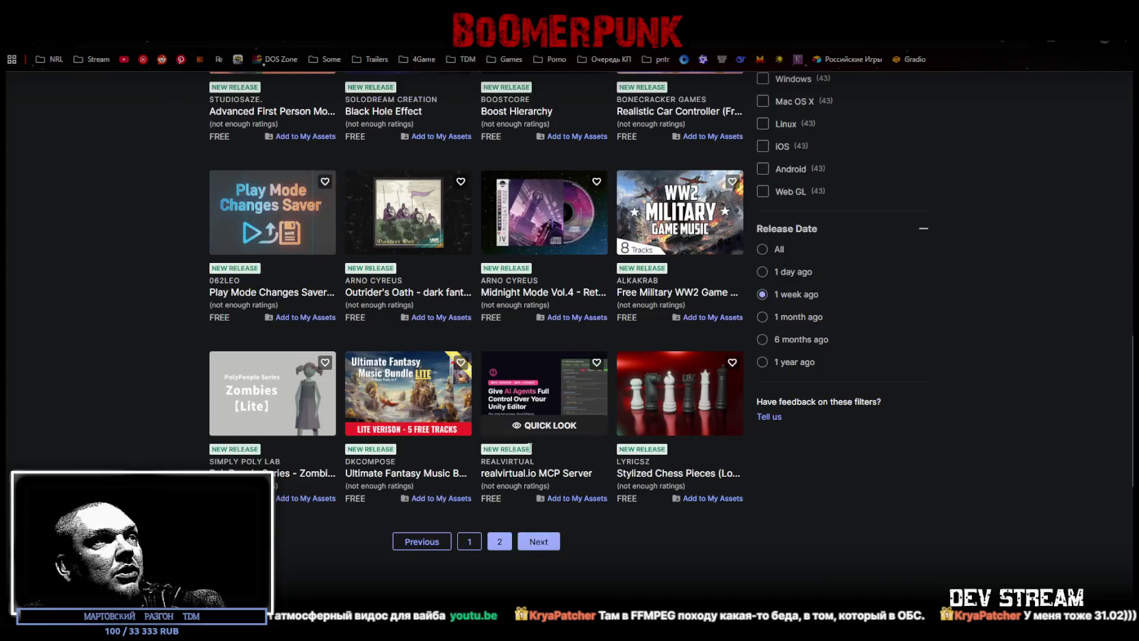
click(499, 484)
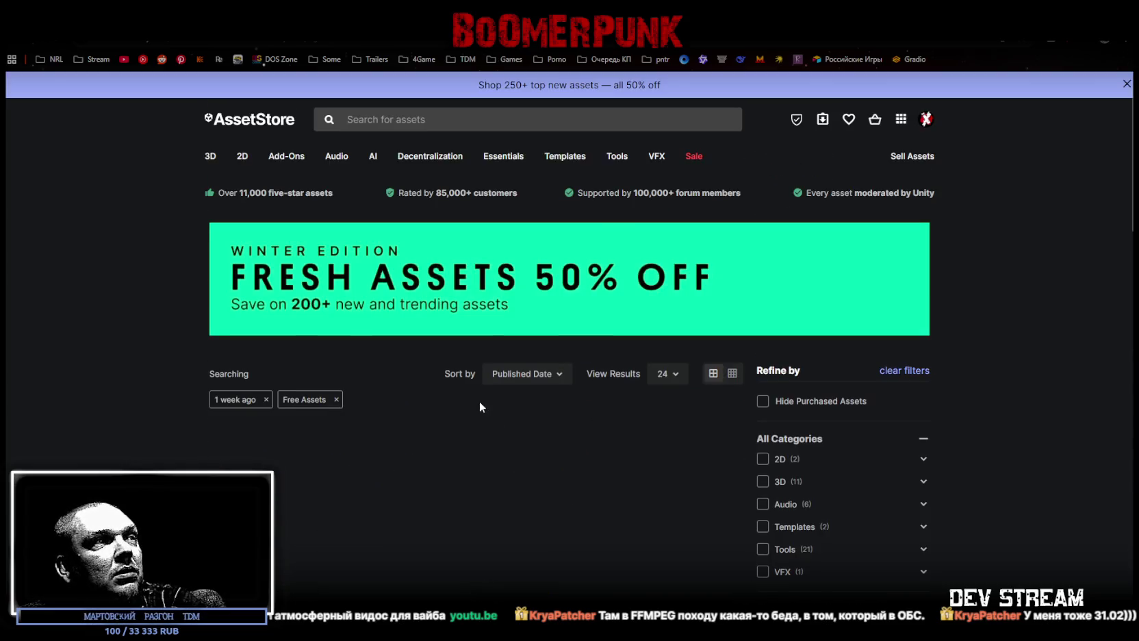
scroll(484, 394, down, 3)
scroll(280, 167, down, 2)
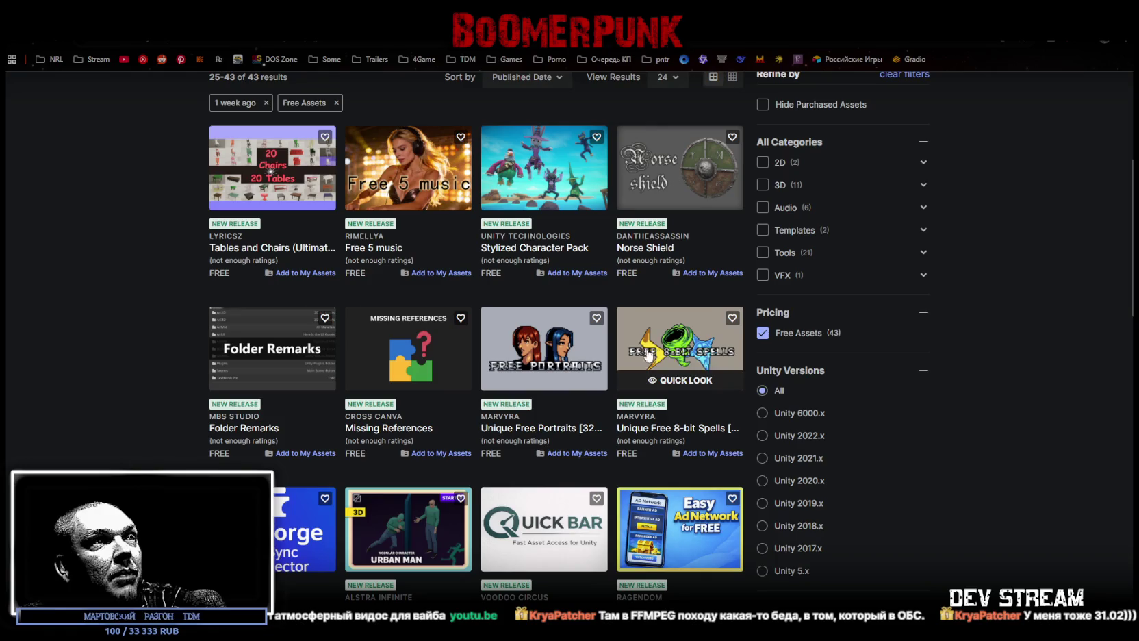
click(273, 168)
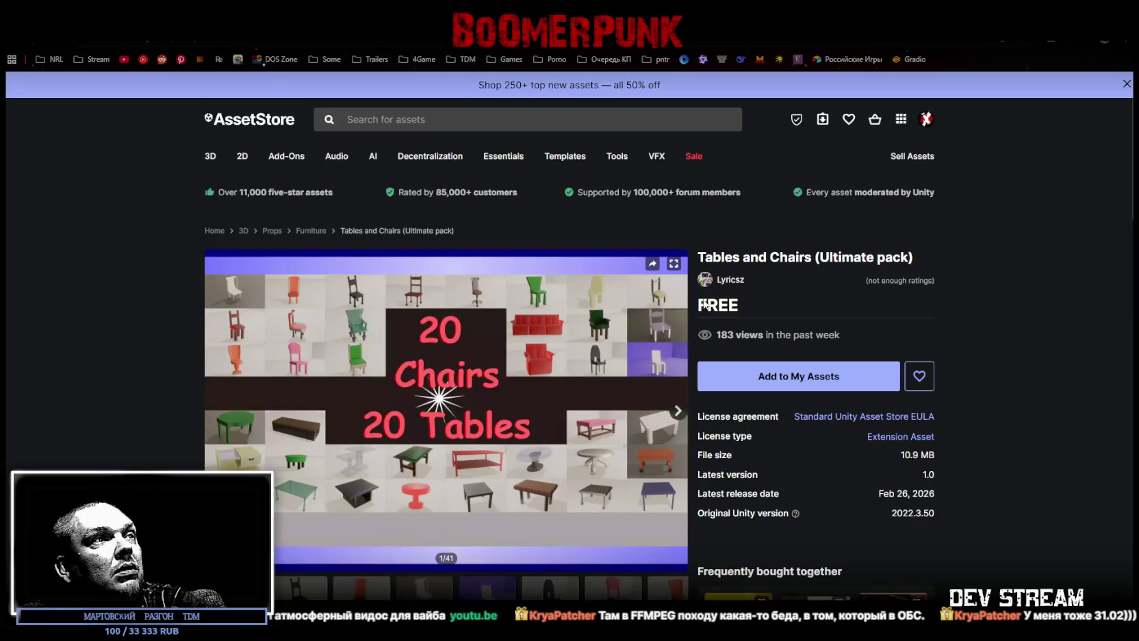
- Browse the first two gallery sets of chairs: purple, dark, pink, green armchair, teal, red
drag(710, 257, 799, 259)
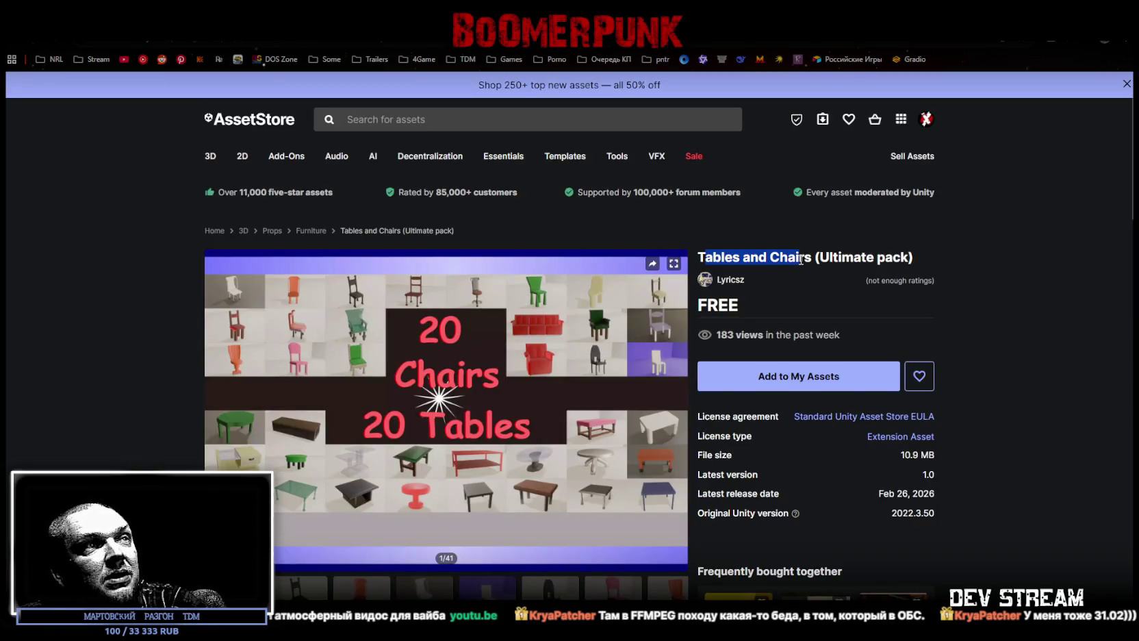
scroll(632, 380, down, 2)
click(303, 478)
click(362, 487)
click(424, 487)
click(487, 483)
click(567, 492)
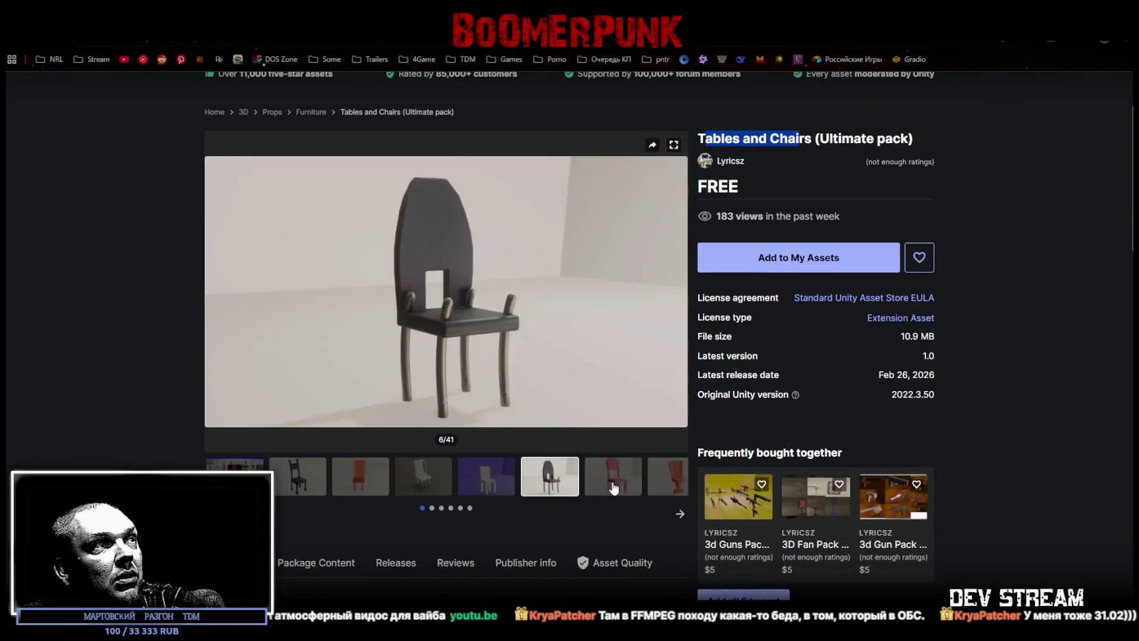
click(614, 489)
click(550, 484)
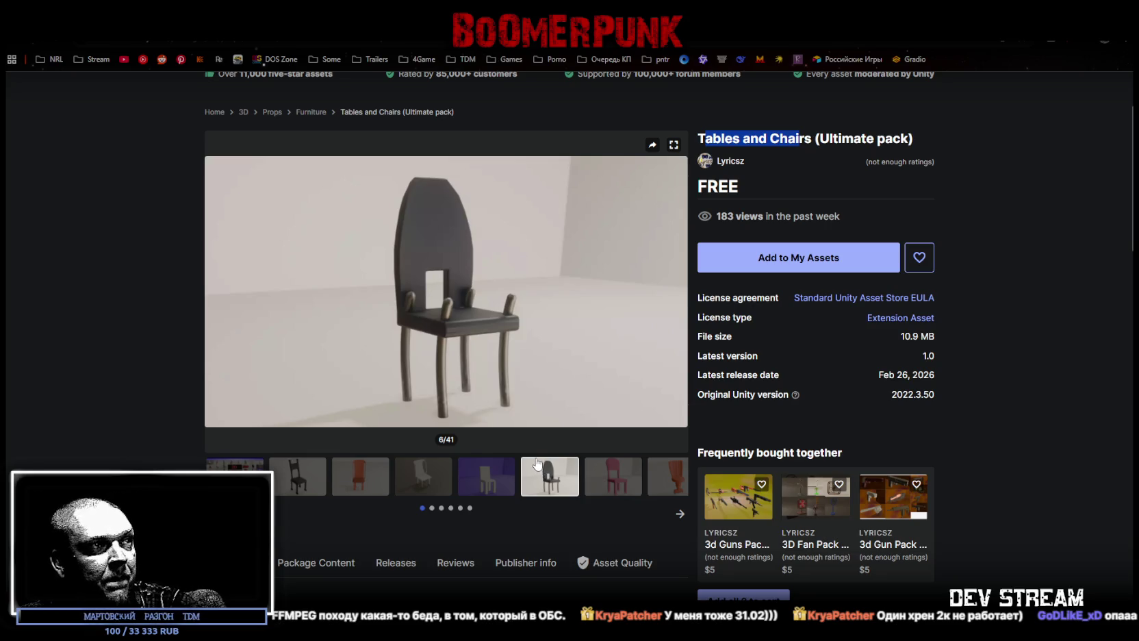
click(432, 509)
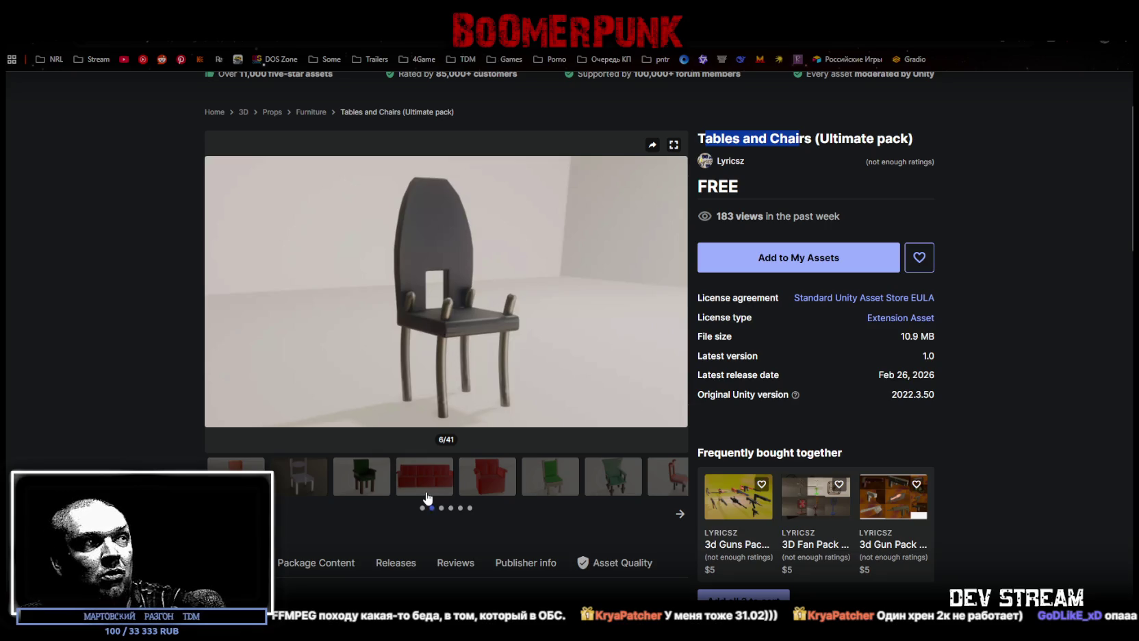
click(236, 482)
click(299, 488)
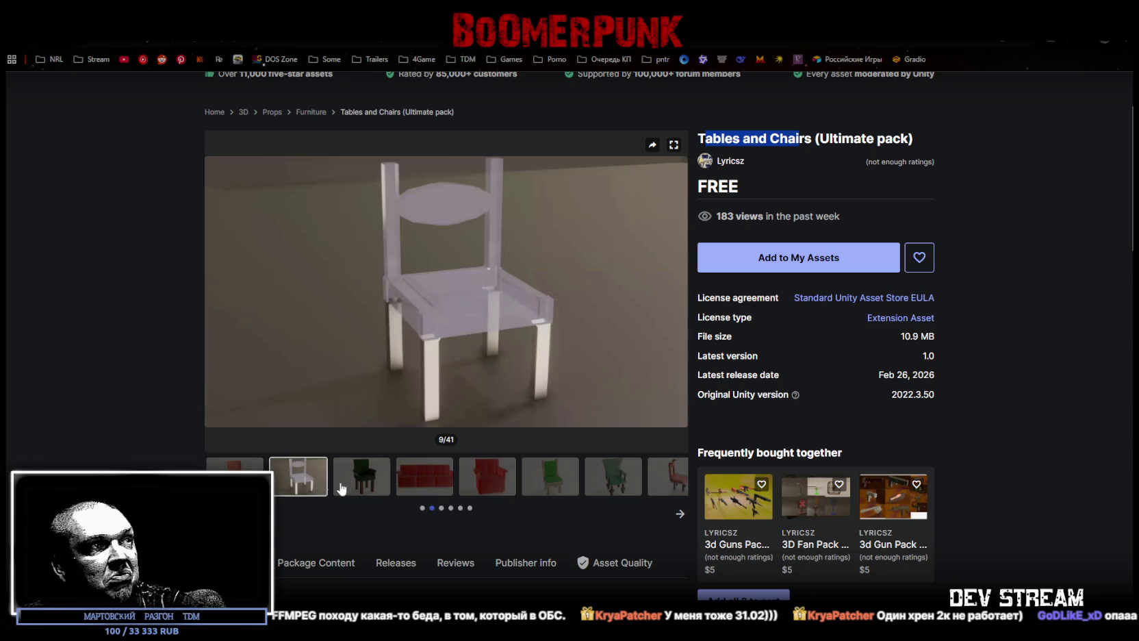
click(370, 486)
click(429, 491)
click(487, 494)
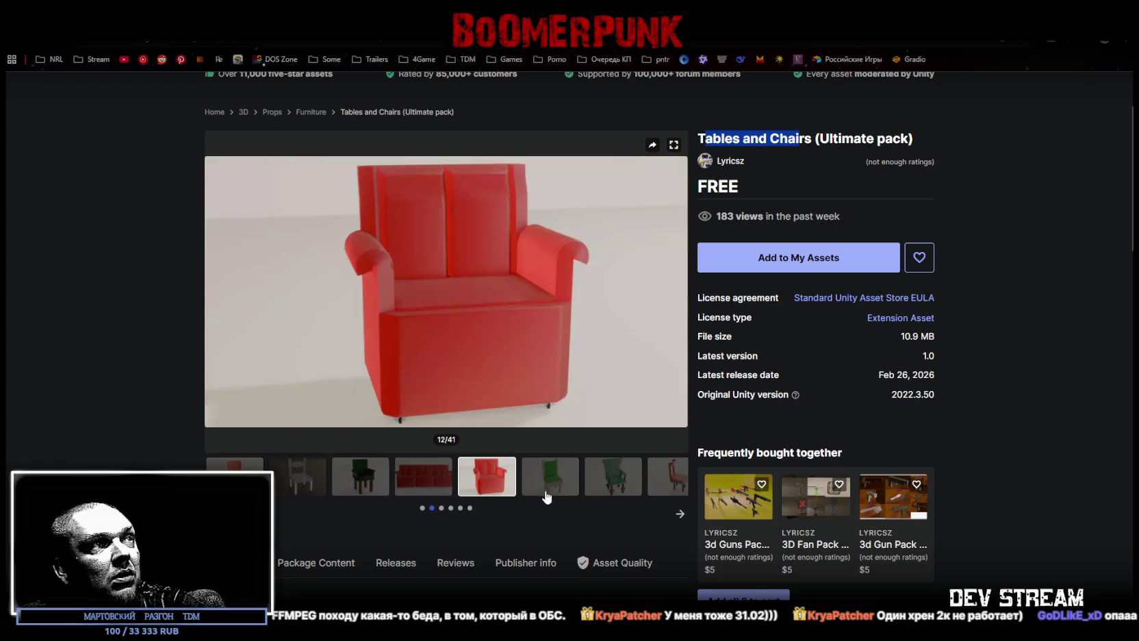
click(546, 497)
click(616, 483)
click(682, 479)
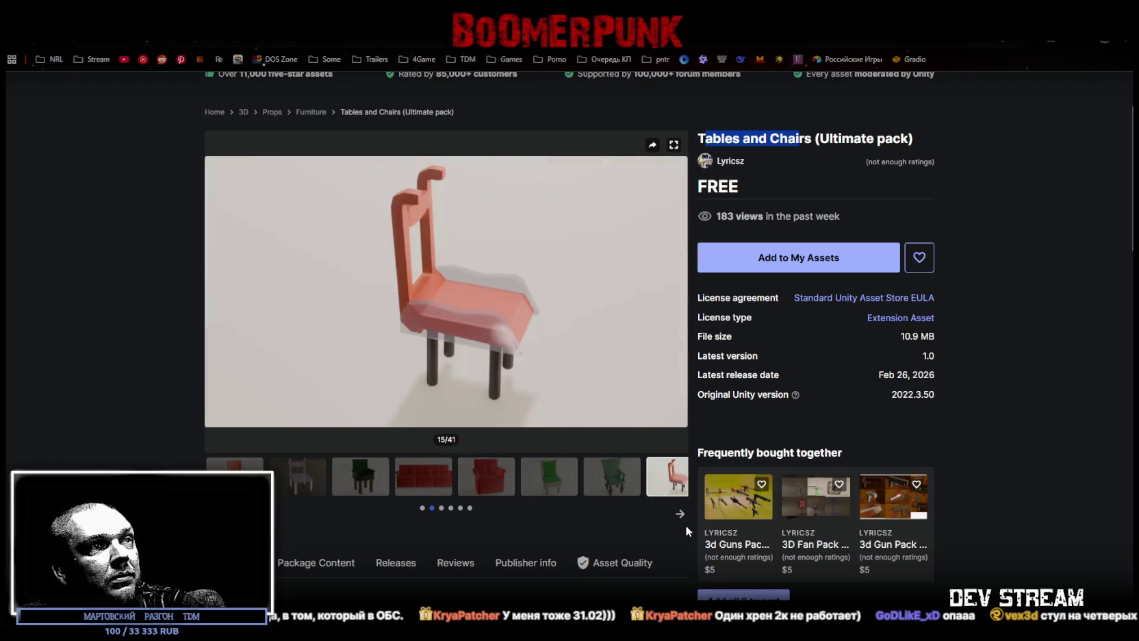
- Continue through the gallery from the pale yellow chair to the green round table
click(442, 508)
click(301, 486)
click(361, 483)
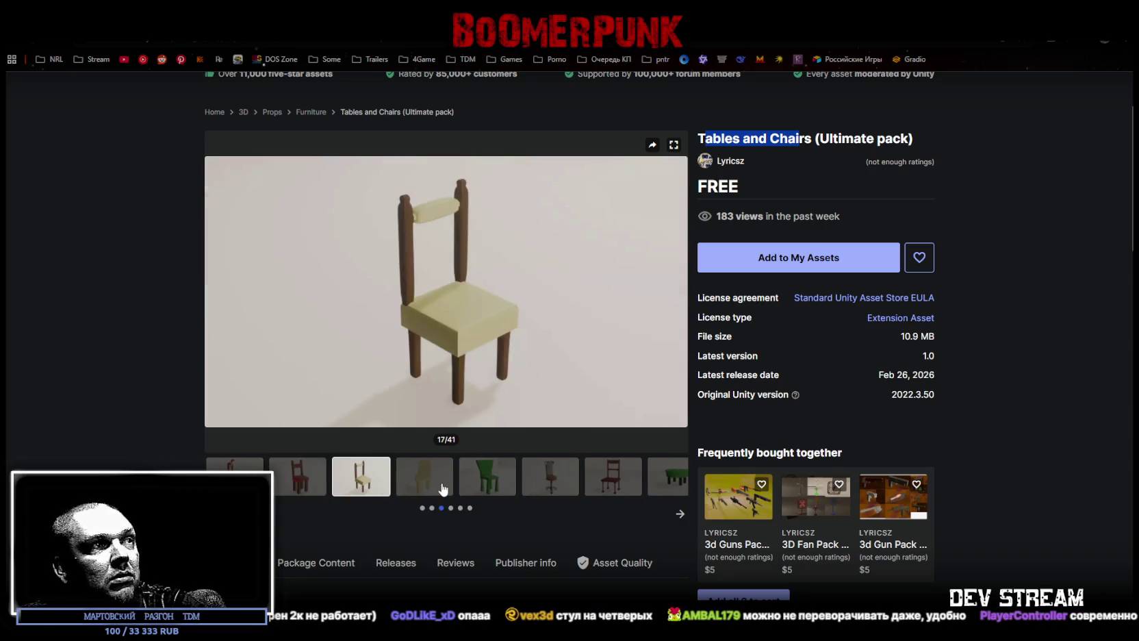
click(442, 487)
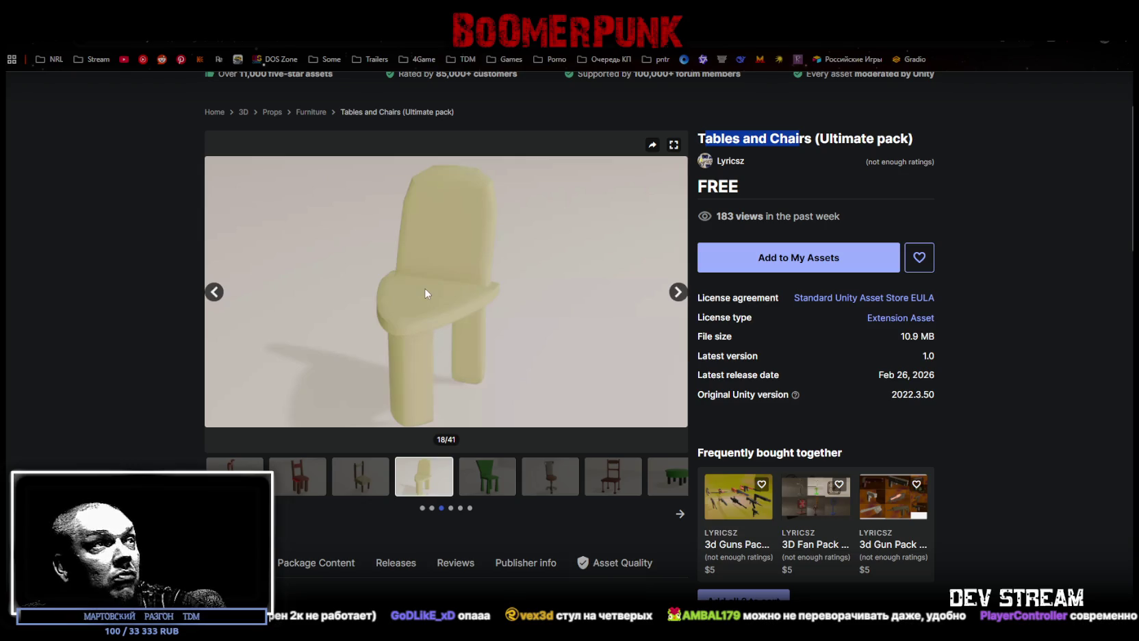
click(483, 472)
click(546, 473)
click(615, 477)
click(673, 485)
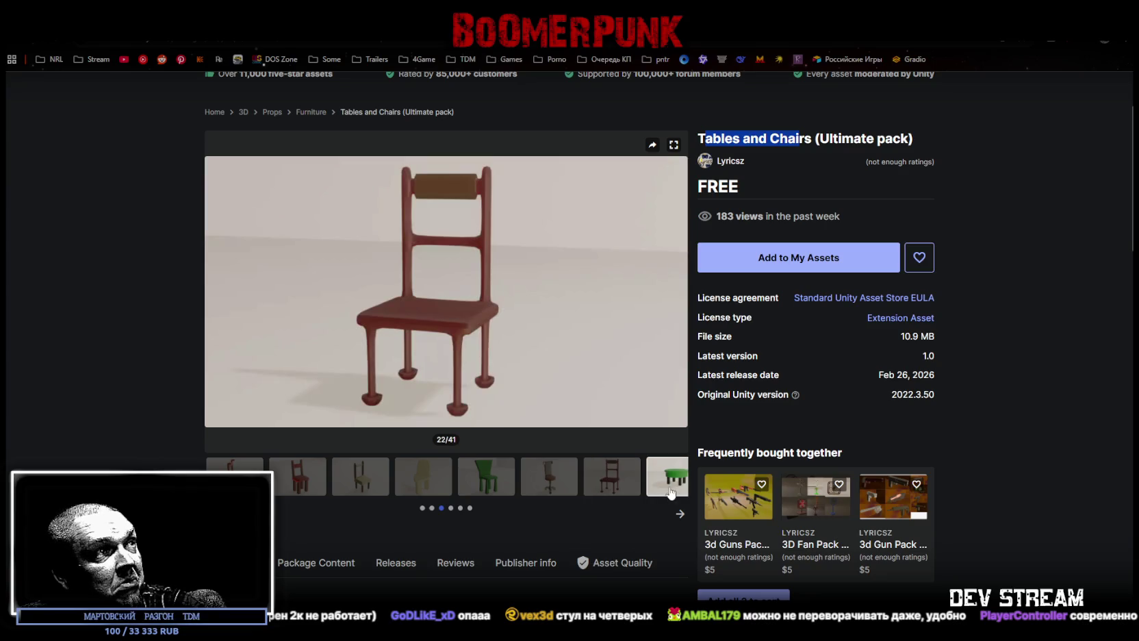
click(451, 508)
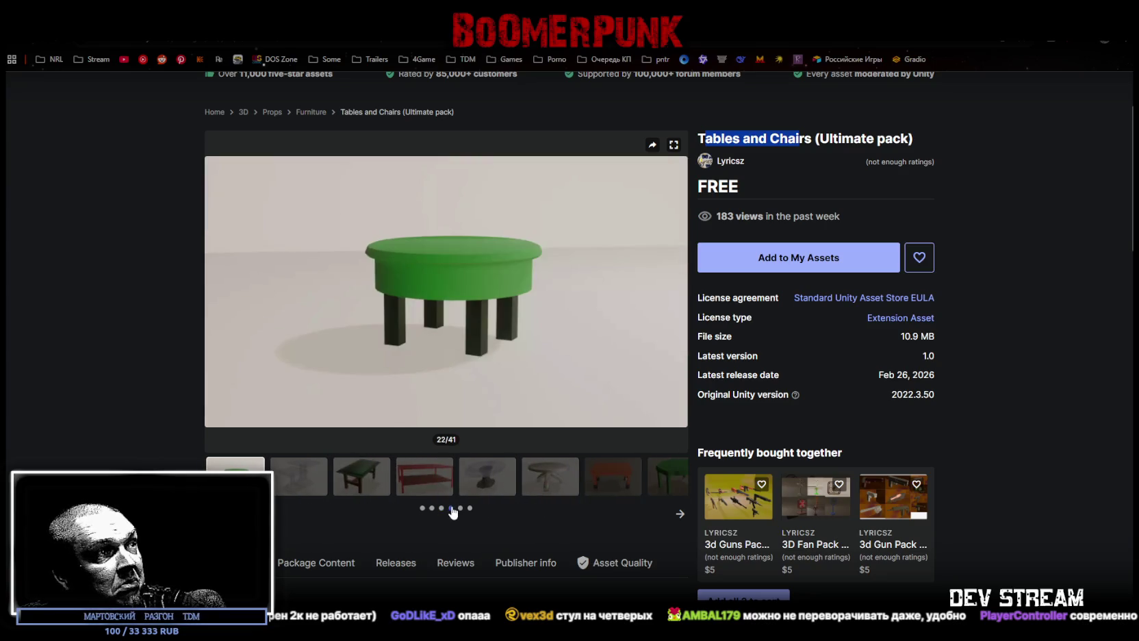
click(315, 490)
click(354, 486)
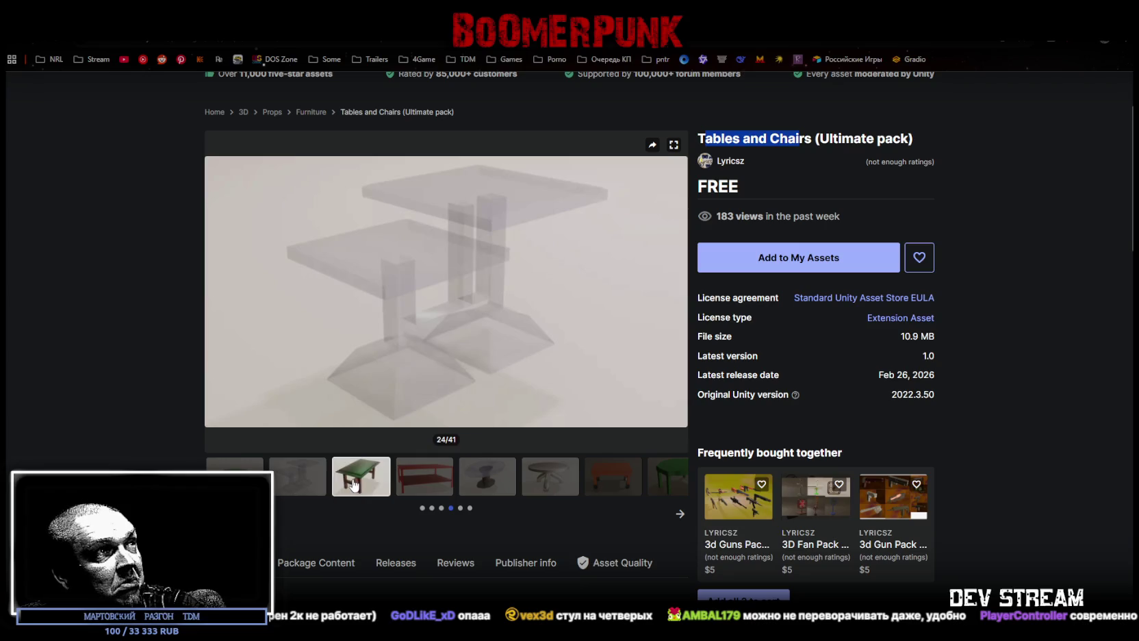
click(551, 476)
click(666, 479)
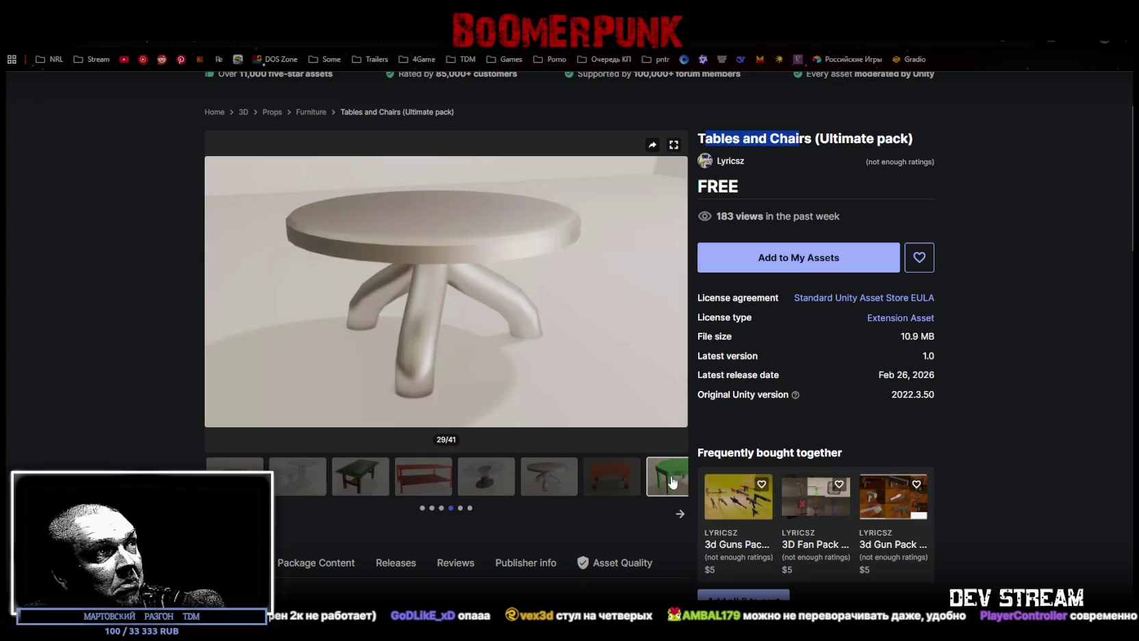
- View the remaining table images through 41/41, then move to the Free 5 music page
click(460, 510)
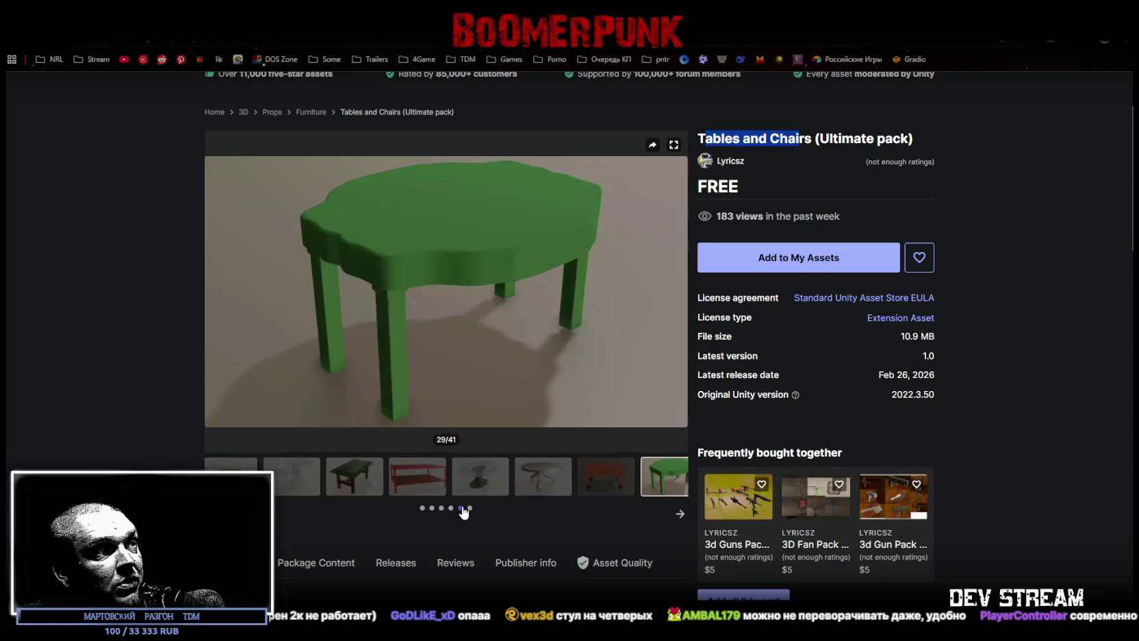
click(347, 479)
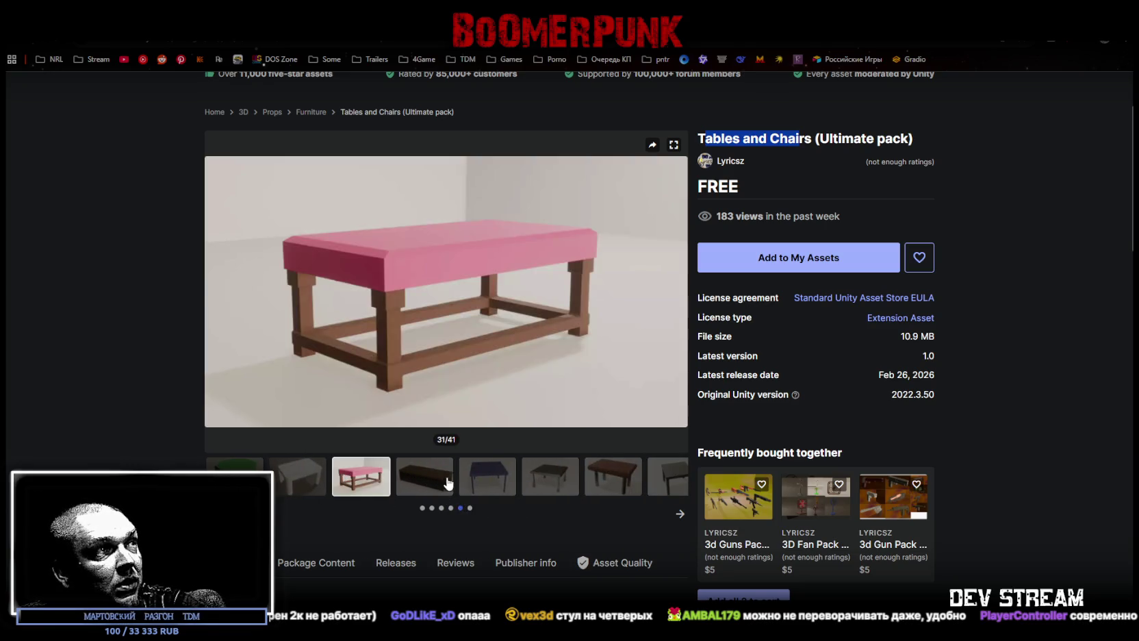
click(480, 484)
click(564, 483)
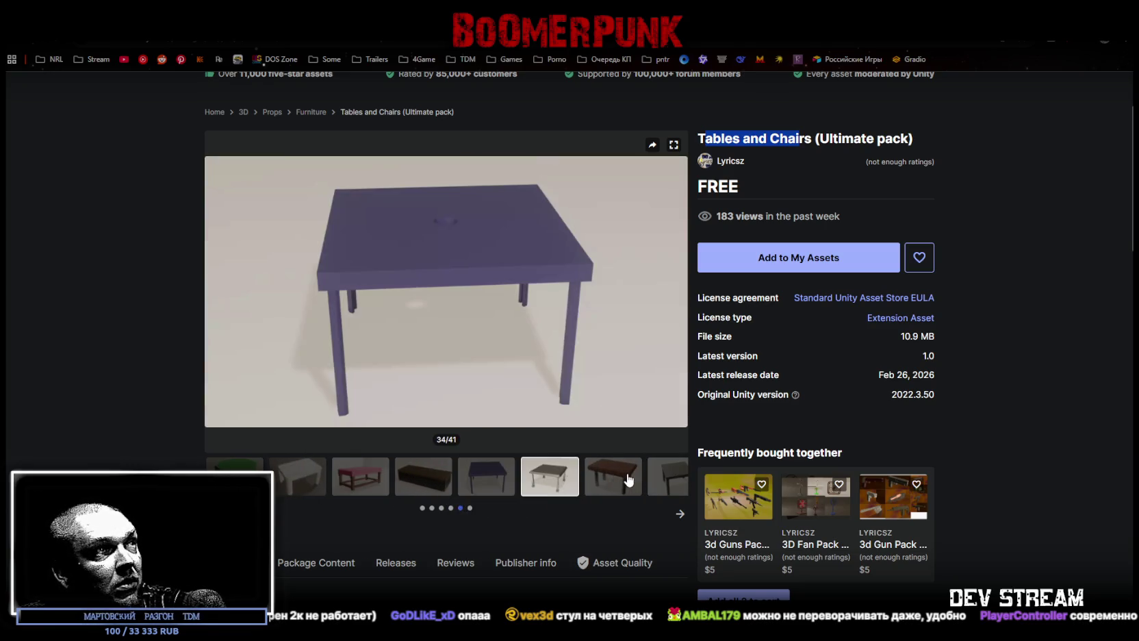
click(625, 479)
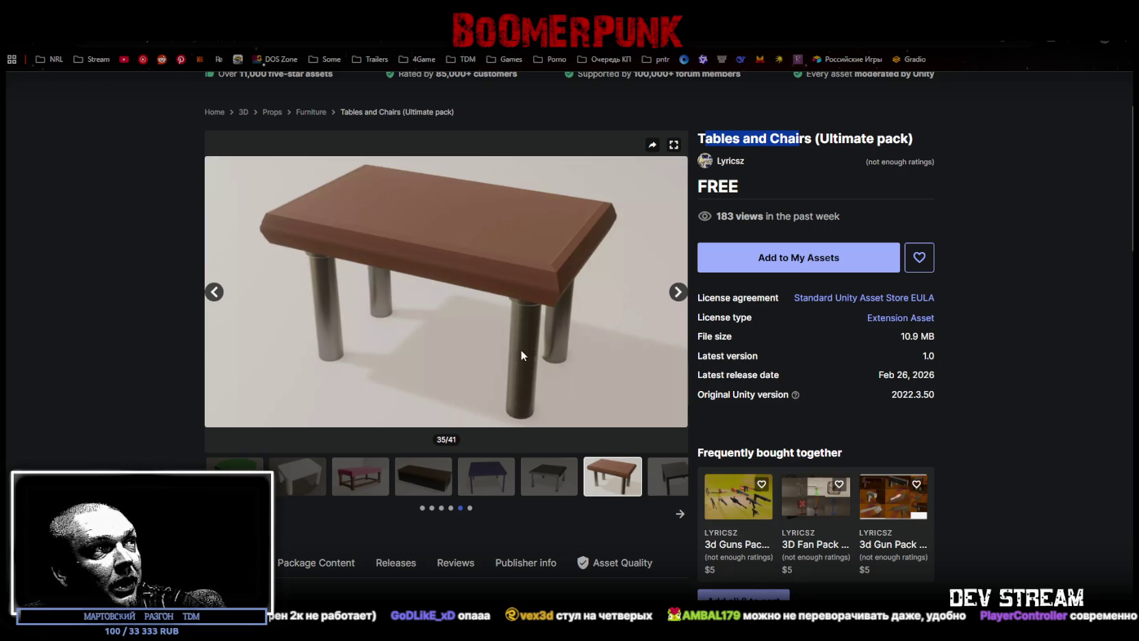
click(664, 476)
click(470, 508)
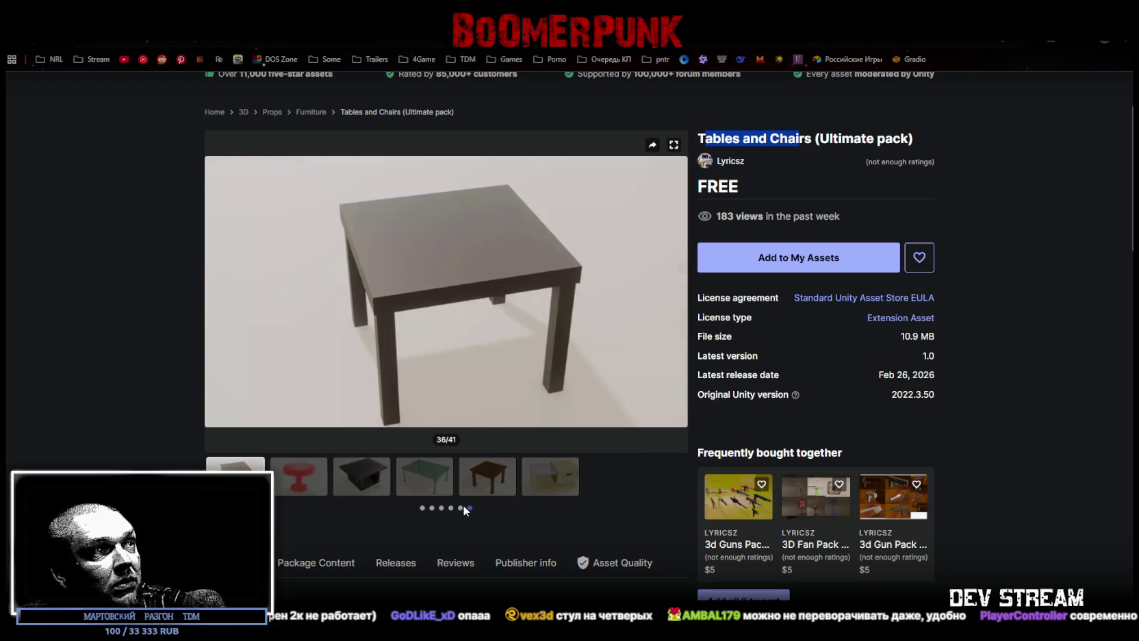
click(294, 486)
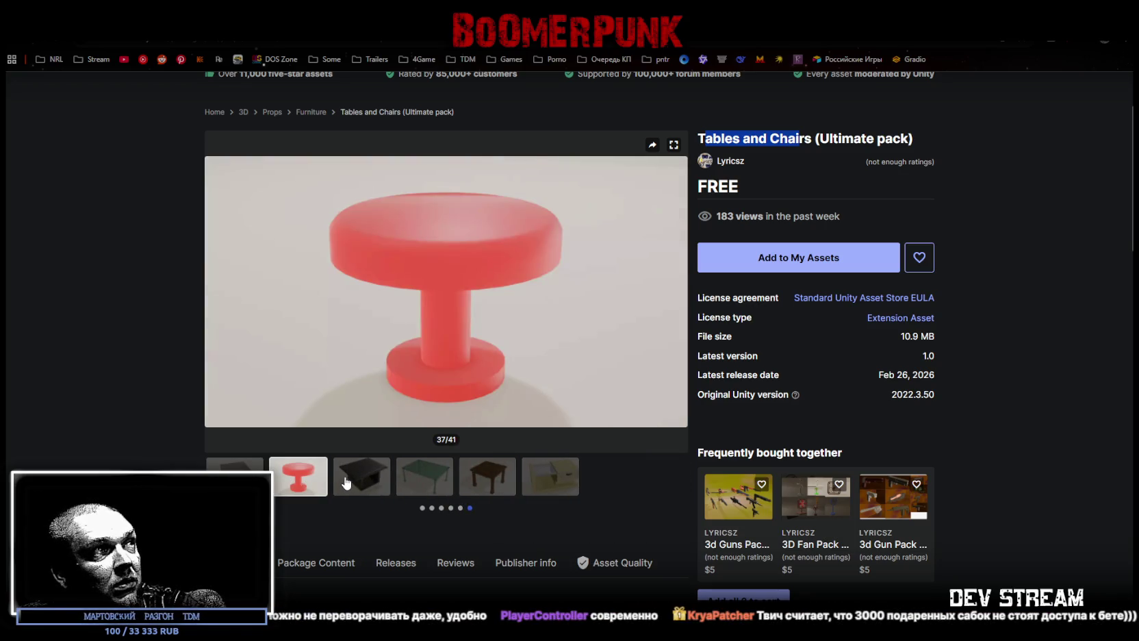
click(345, 482)
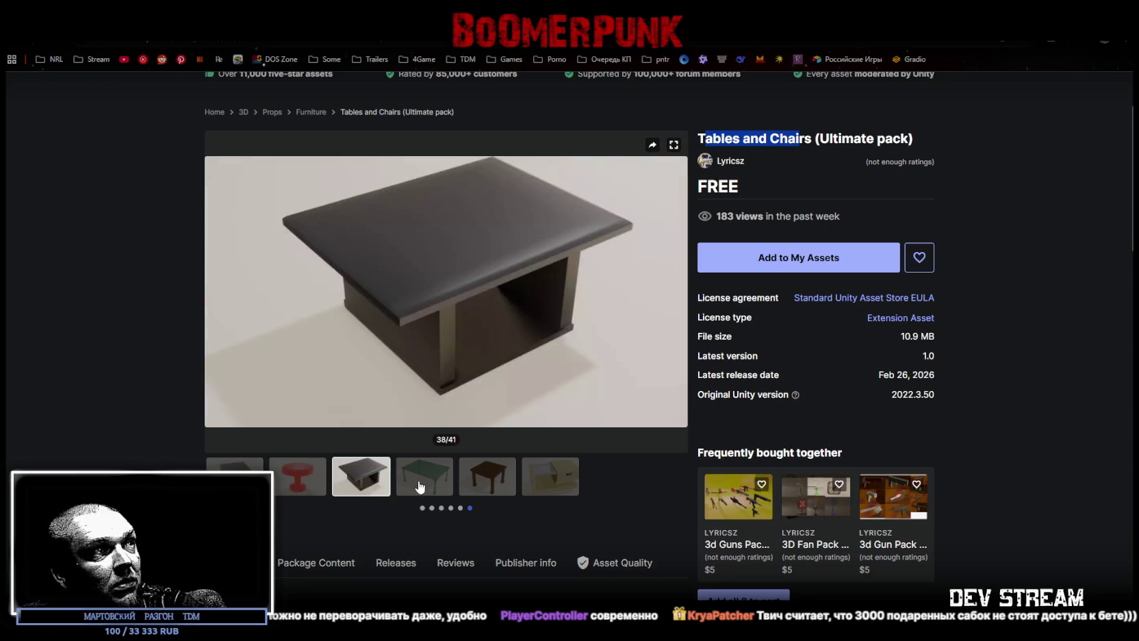
click(419, 485)
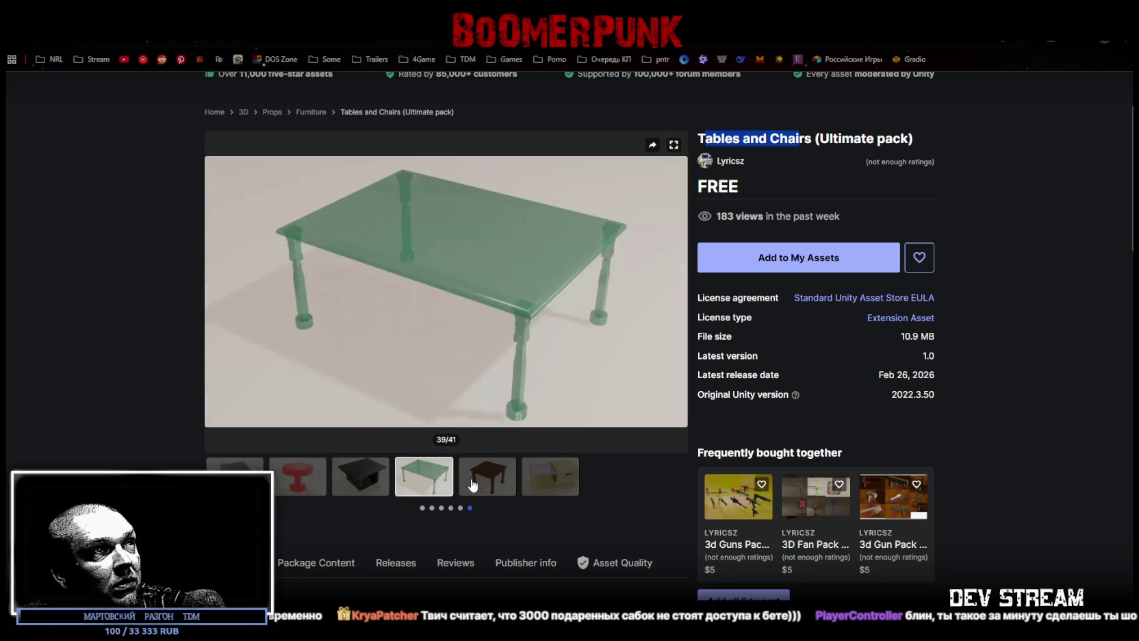
click(476, 485)
click(544, 481)
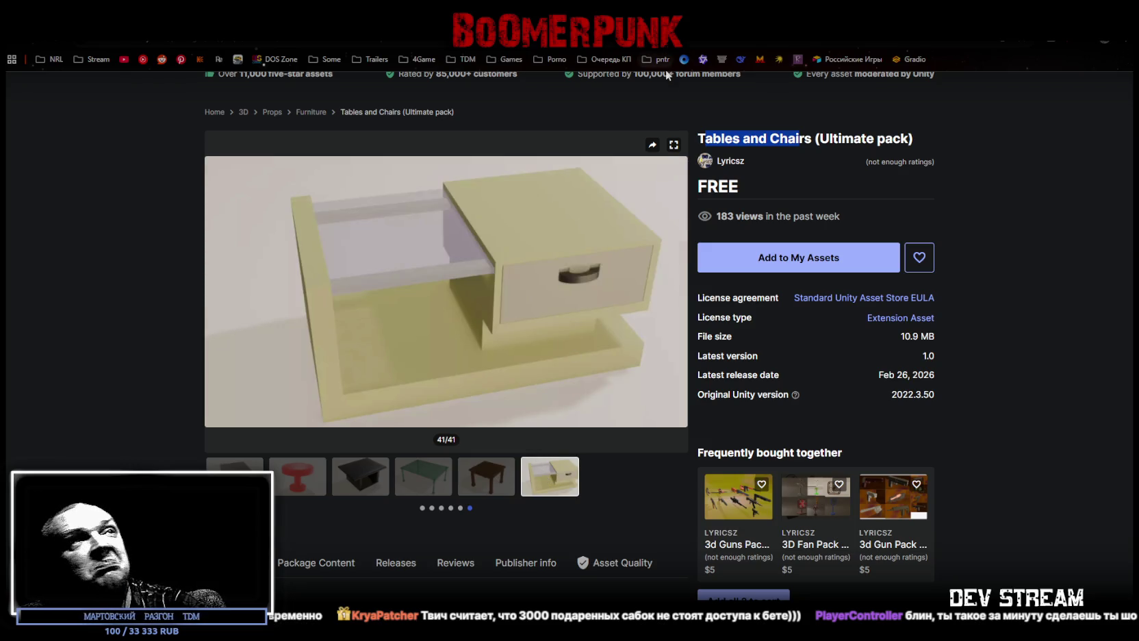
key(ctrl+Tab)
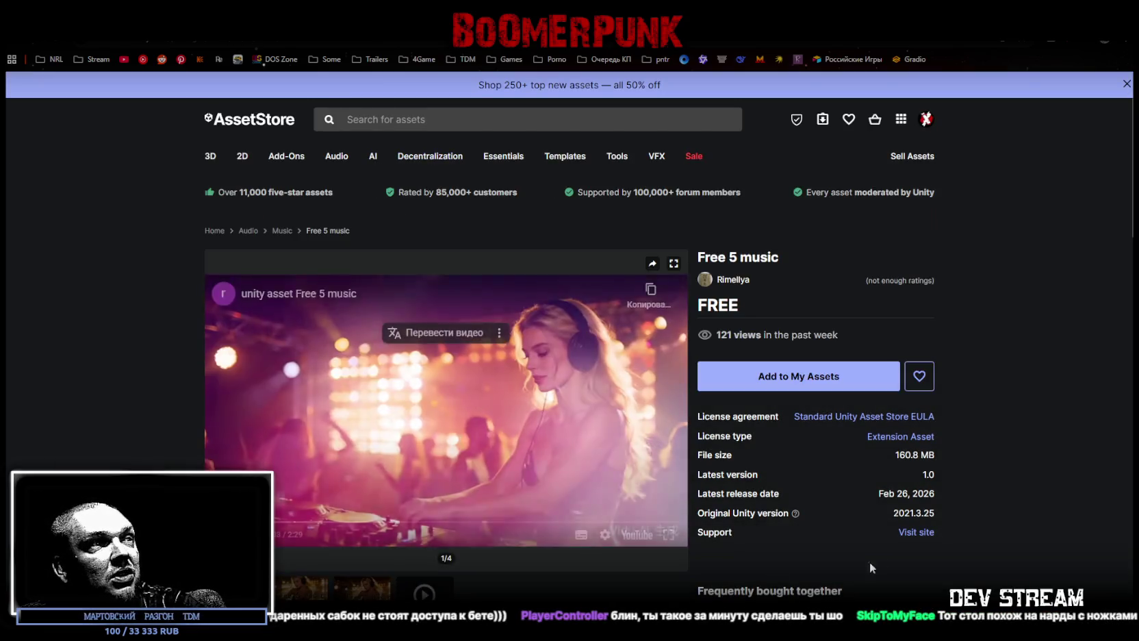
- Preview the Free 5 music video, then go back to the Stylized Character Pack page
mouse_move(532, 495)
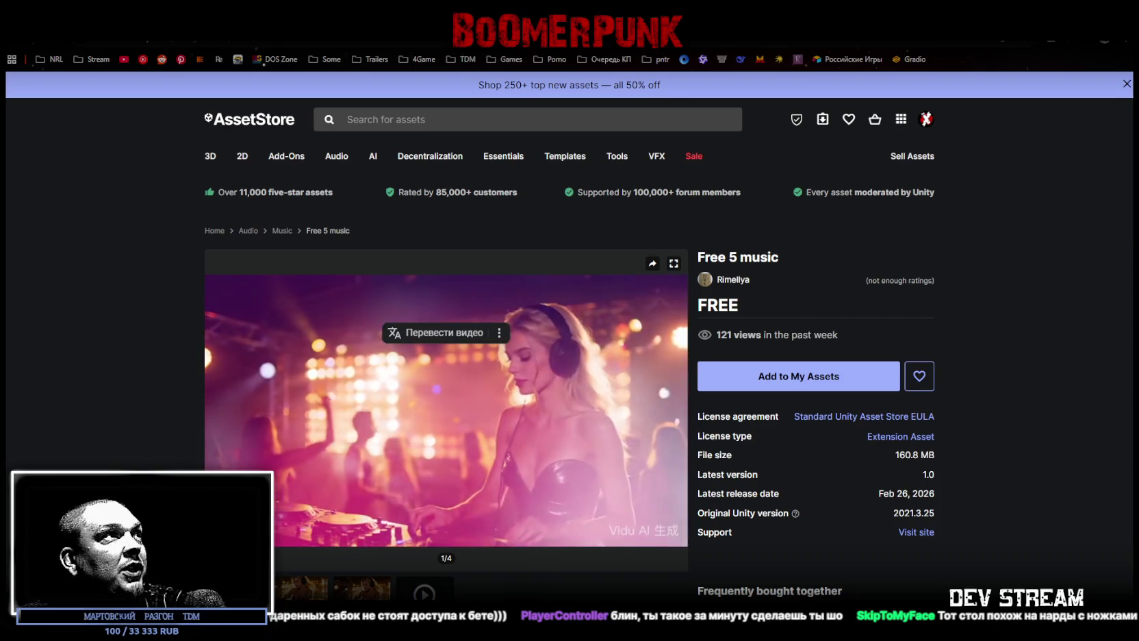
key(alt+Left)
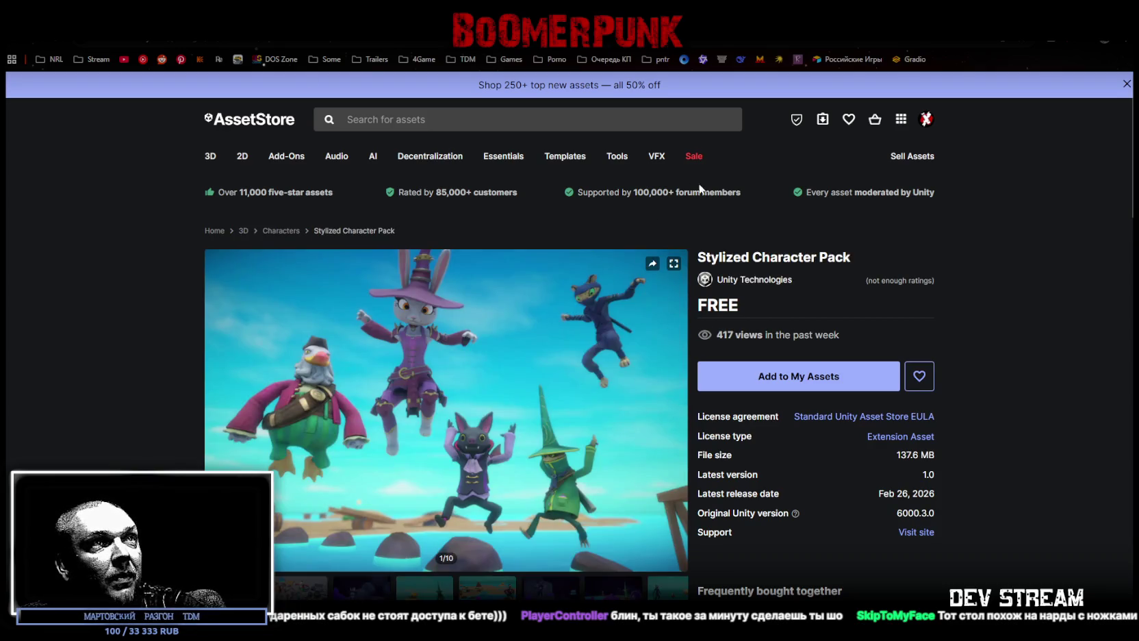
- Step through the slides—bunny witch, island, pirate bird, bat, wizard, ninja cat—to the 10/10 back view
click(288, 593)
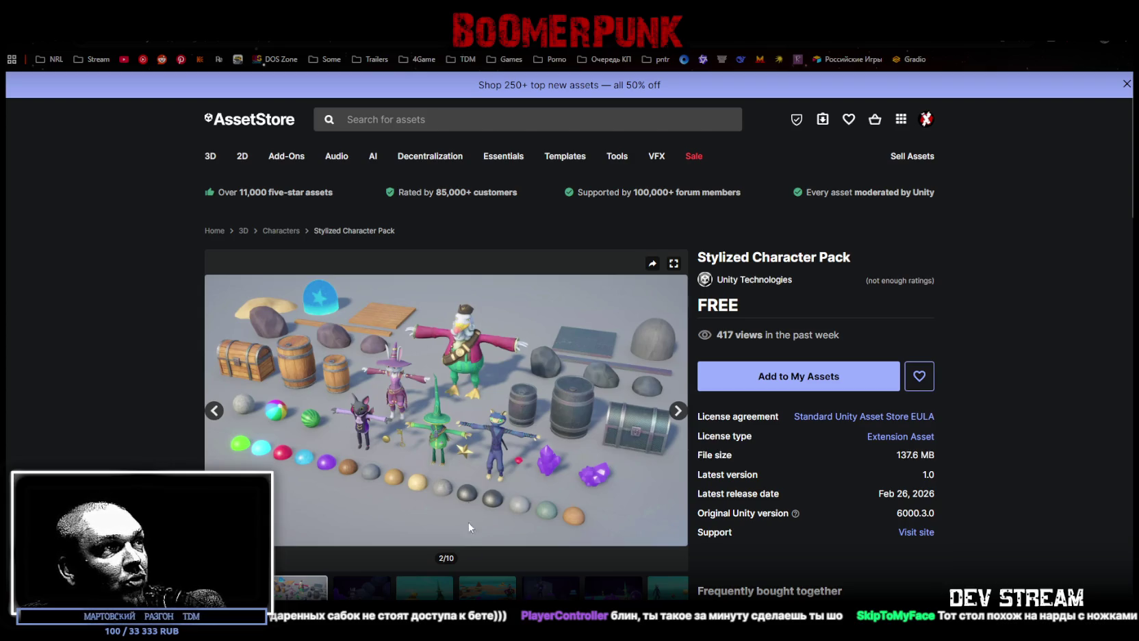
click(359, 590)
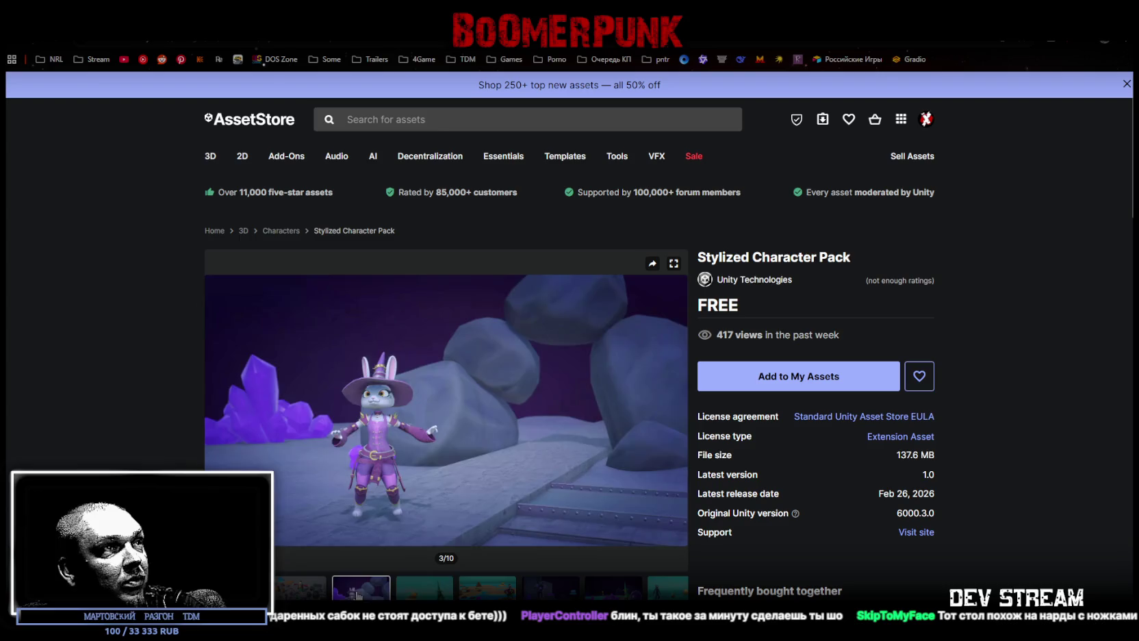
click(404, 595)
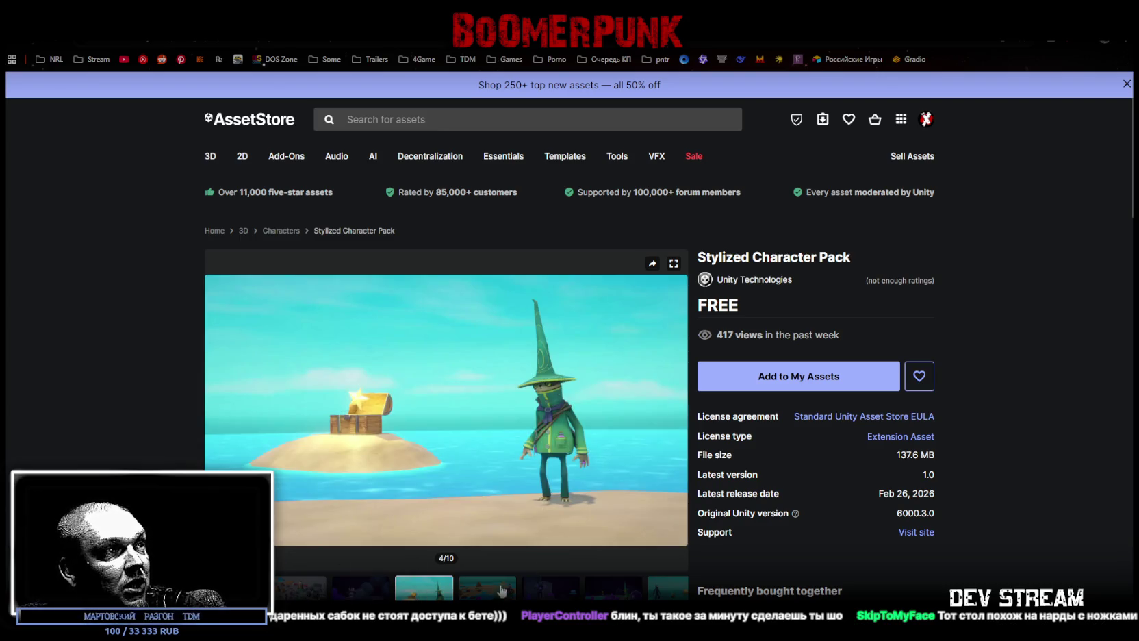
click(502, 588)
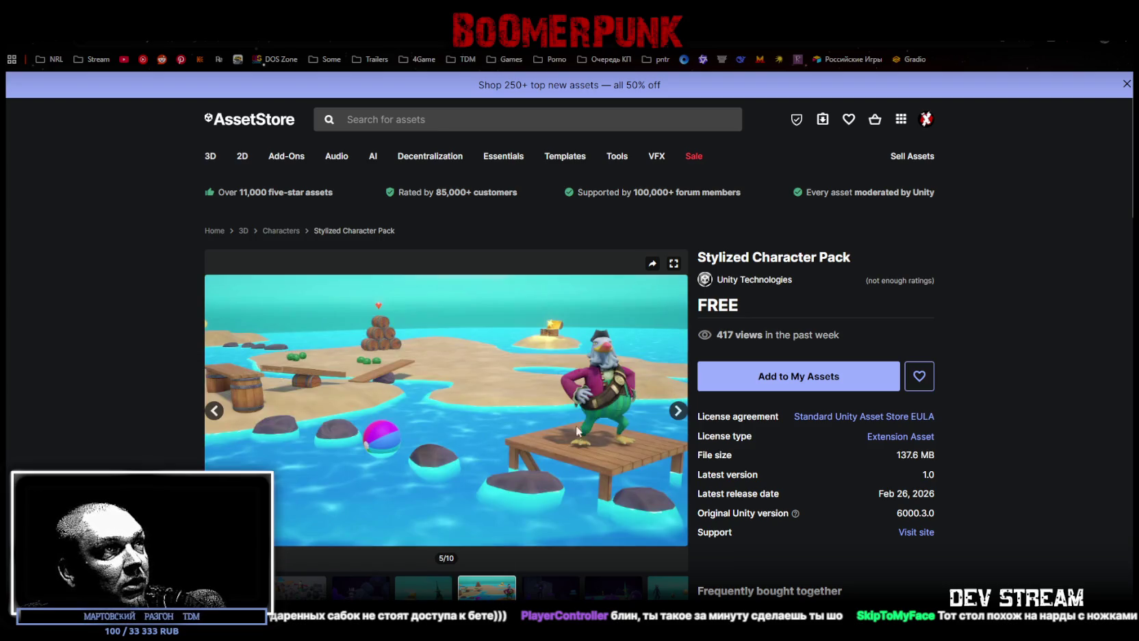
click(540, 594)
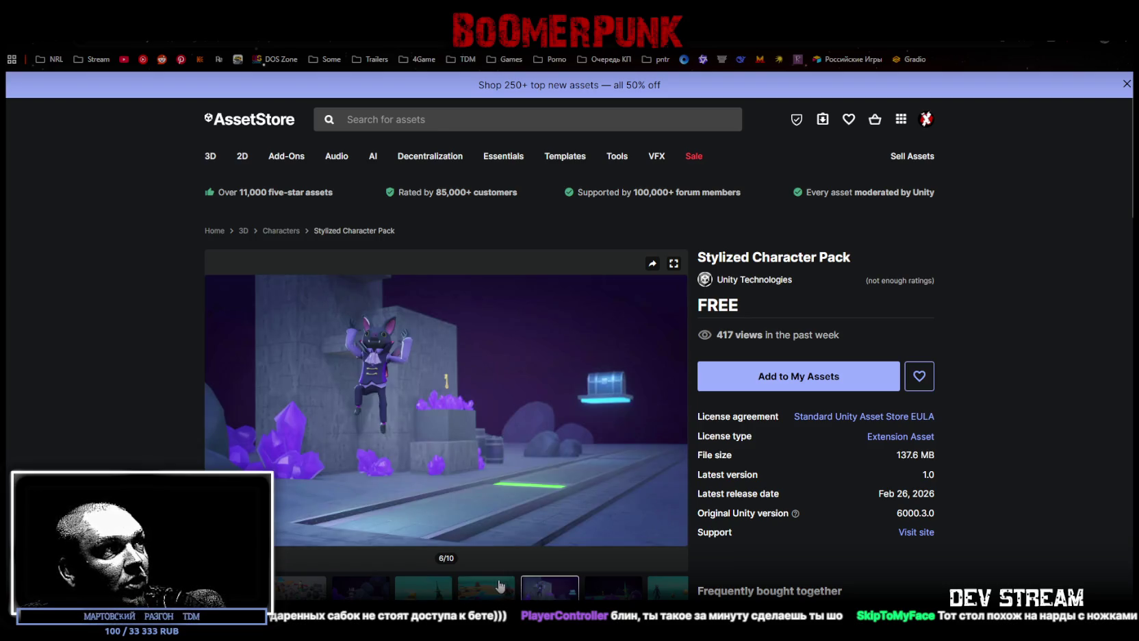
click(601, 596)
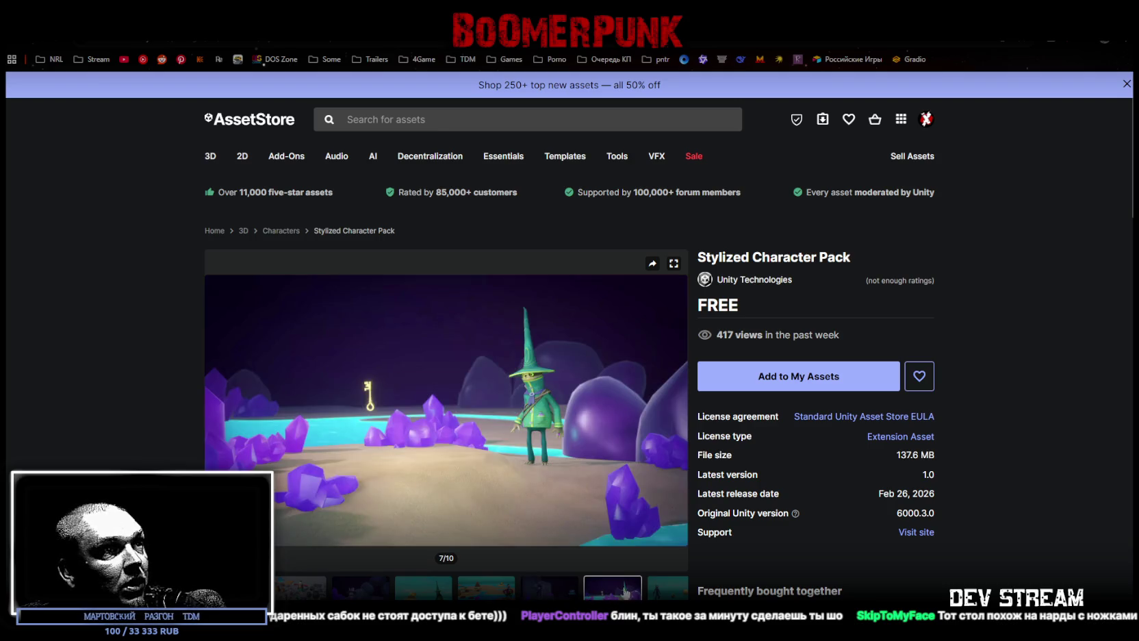
click(656, 593)
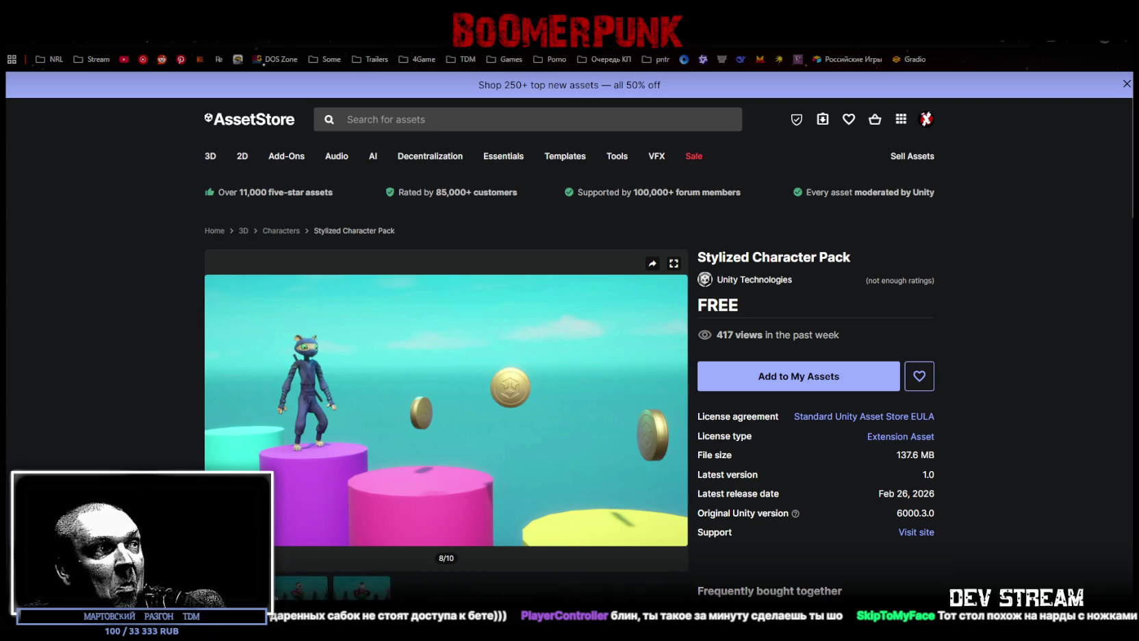
click(299, 595)
click(361, 595)
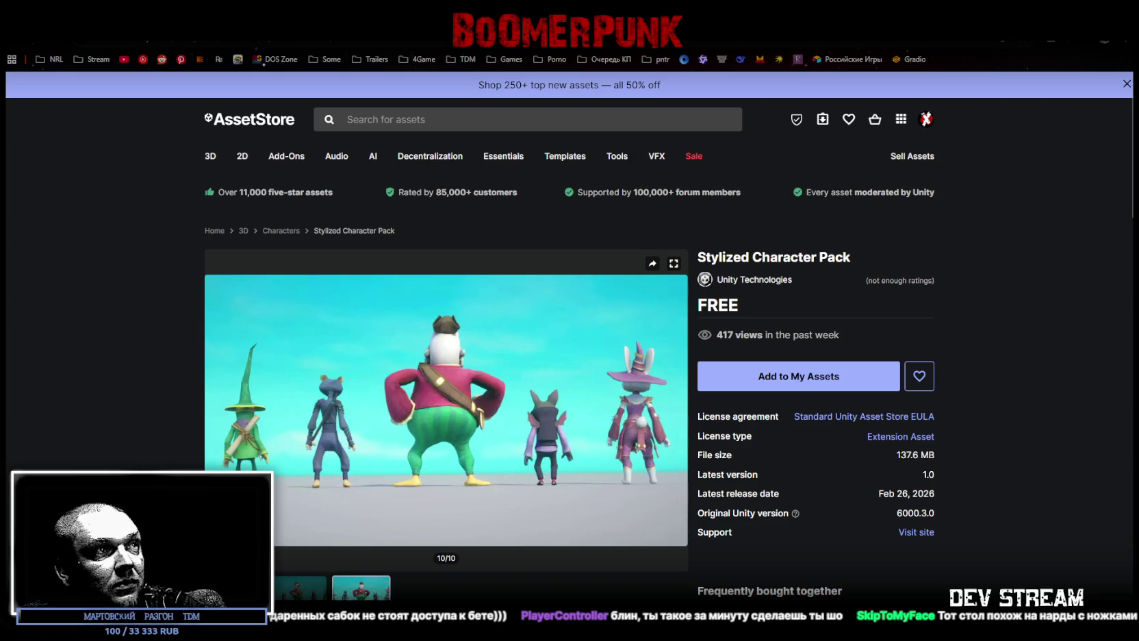
click(299, 587)
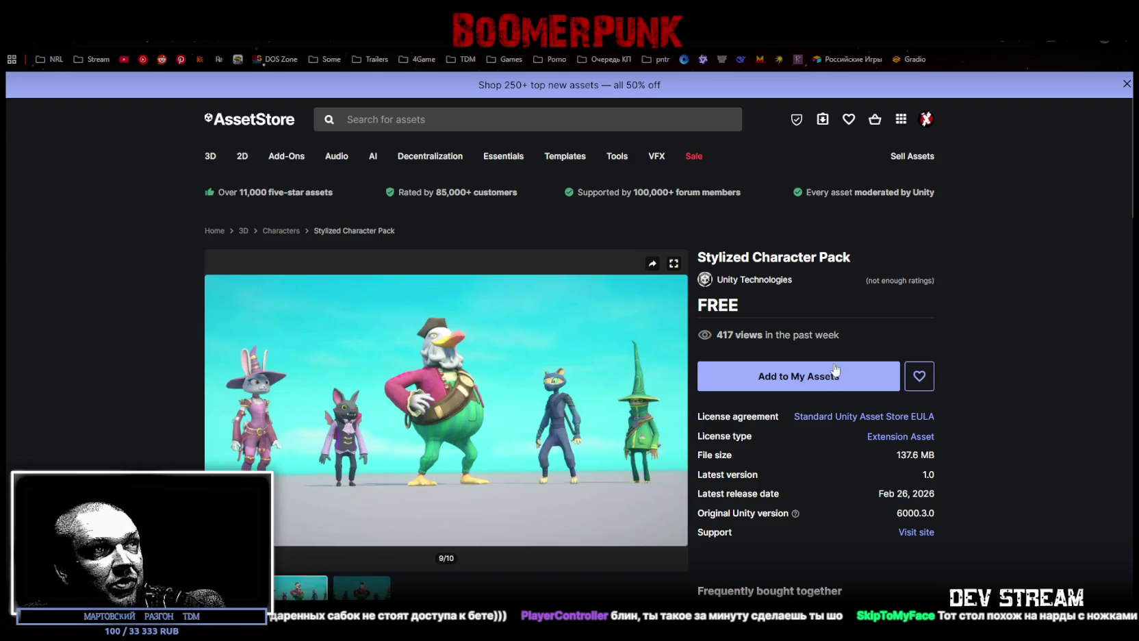
click(373, 590)
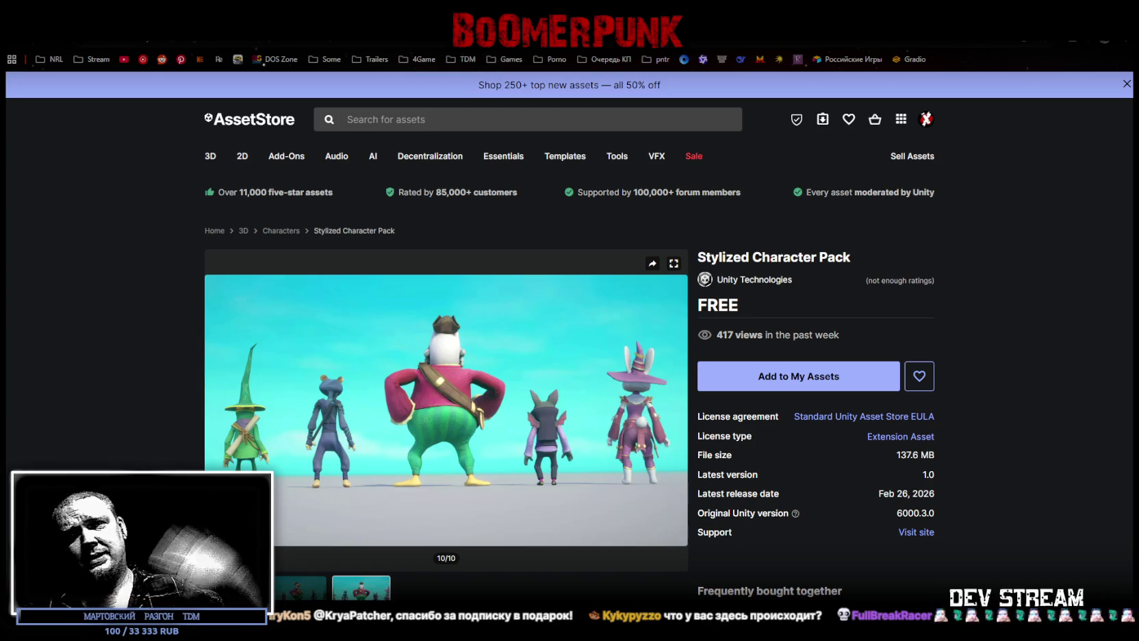
- Pass through Norse Shield, Folder Remarks, Missing References and Unique Free 8-bit Spells back to the results grid
key(alt+Left)
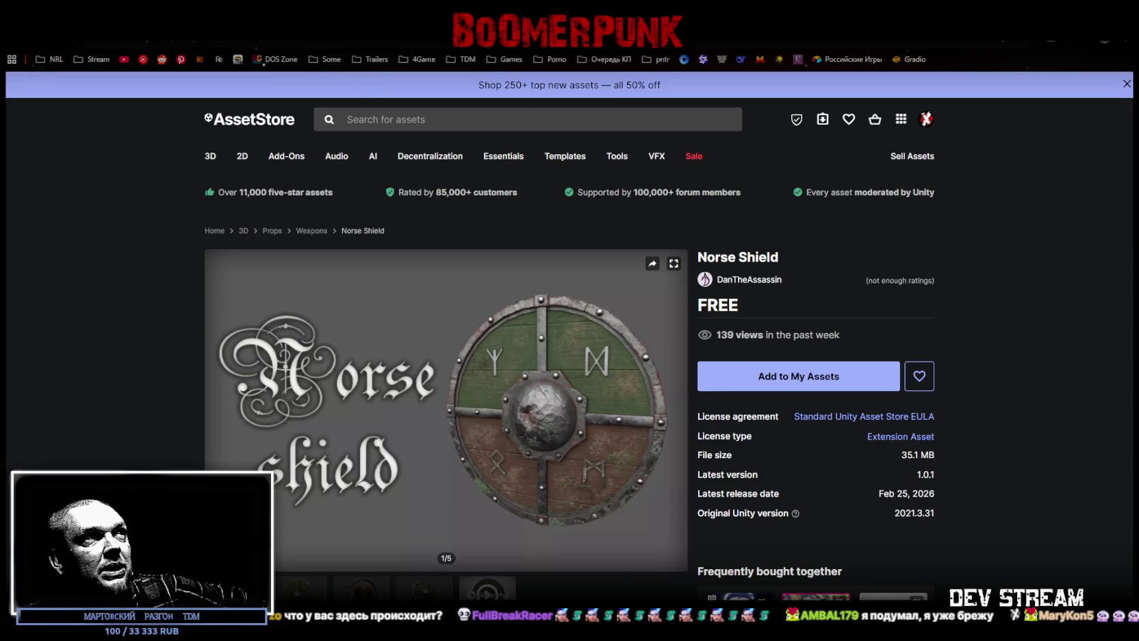
key(alt+Left)
key(alt+Left)
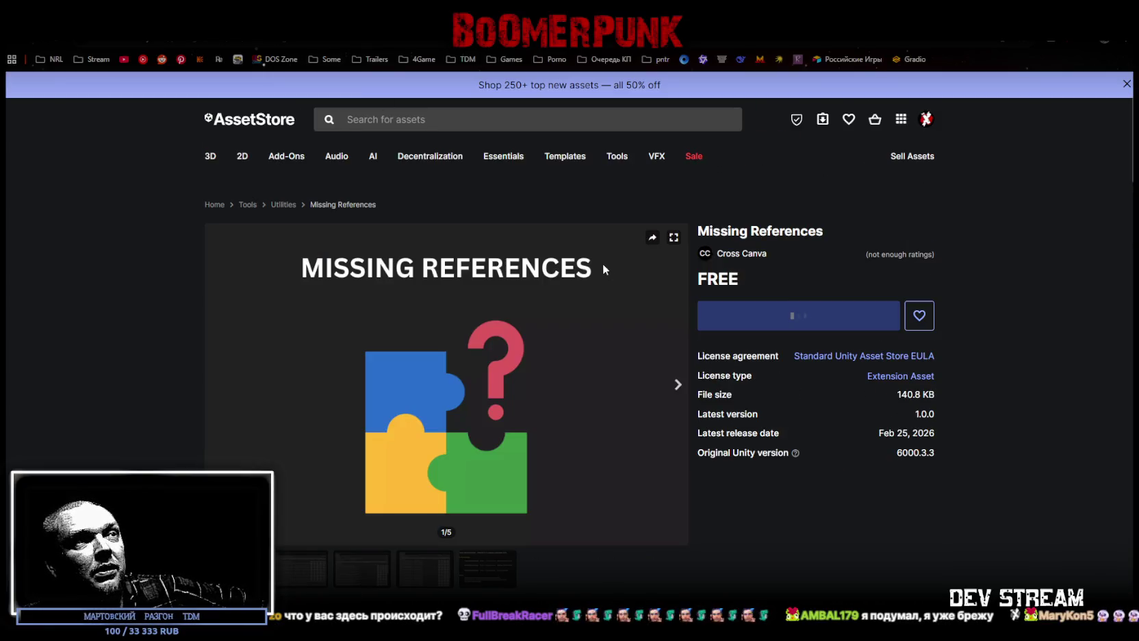
key(alt+Left)
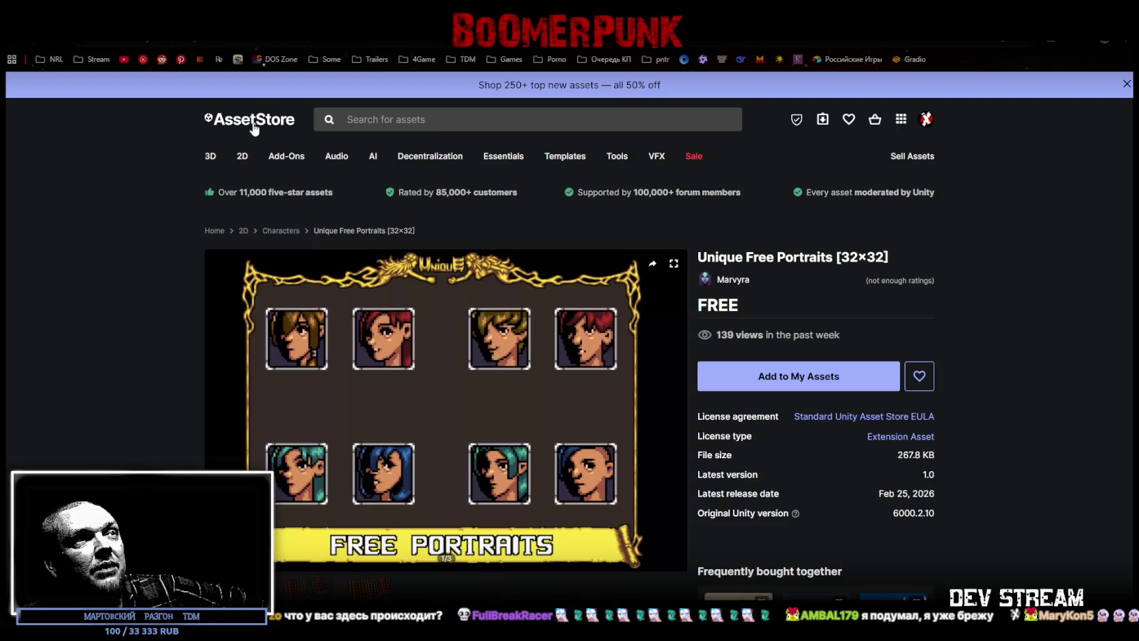
double_click(756, 257)
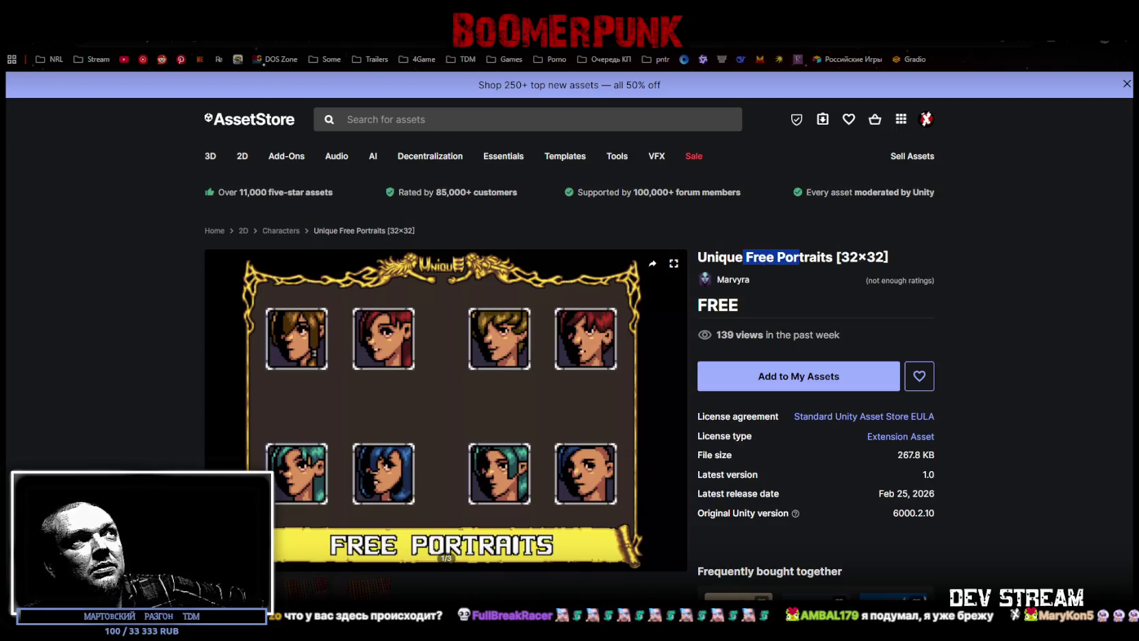
key(alt+Left)
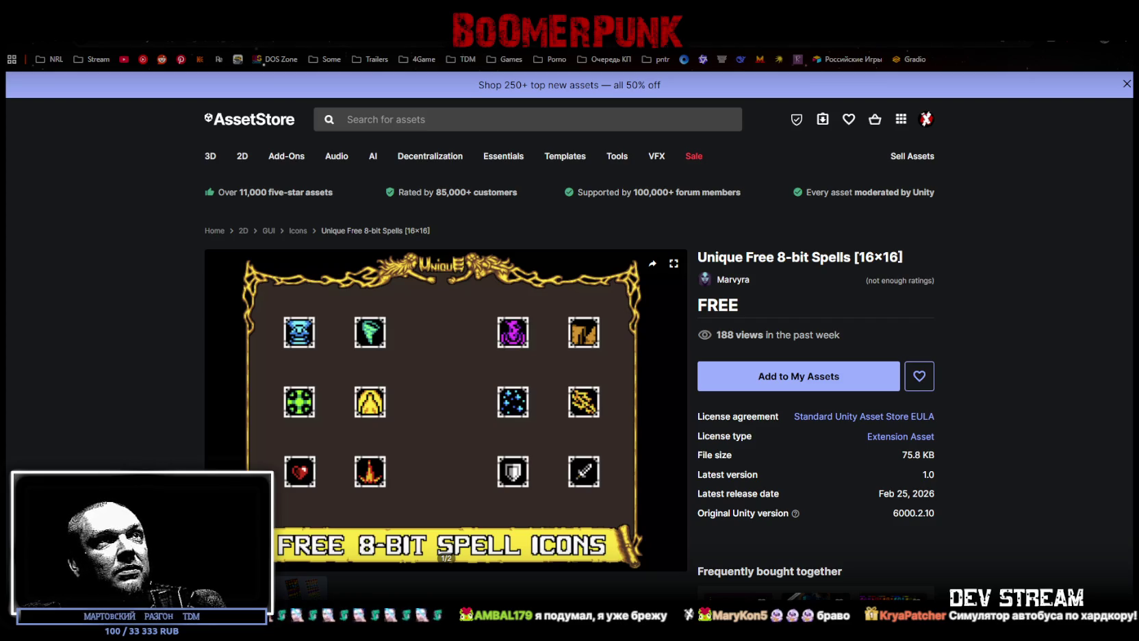
key(alt+Left)
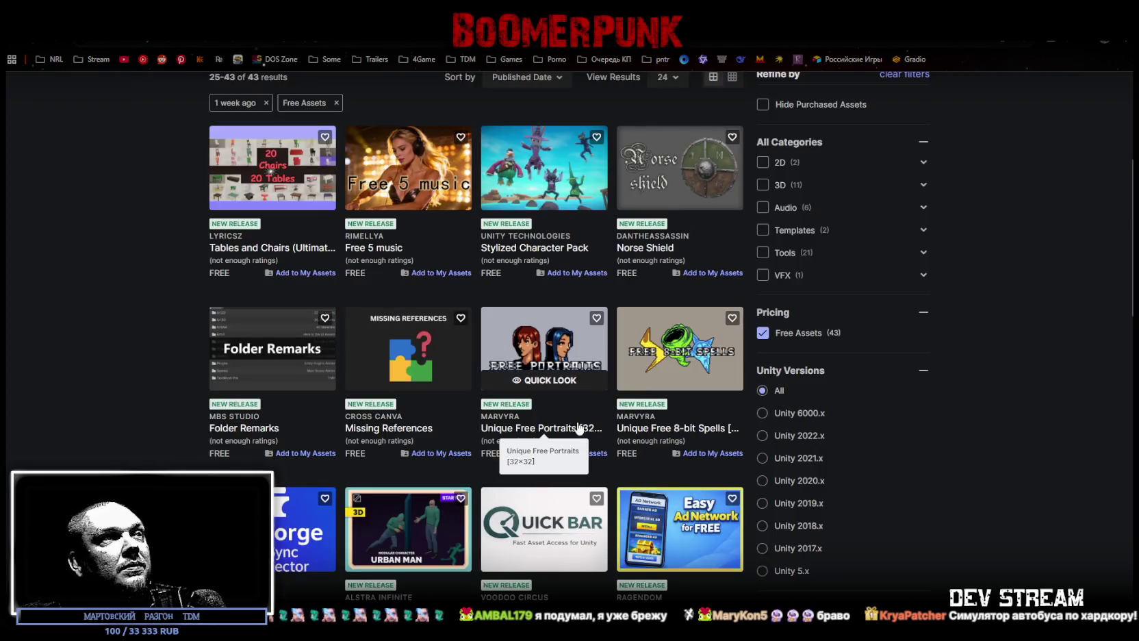
- Scroll the results, select part of the LocForge Cloud Plugin title, then switch to the Unity editor
scroll(674, 301, down, 5)
scroll(674, 301, up, 3)
scroll(674, 301, down, 4)
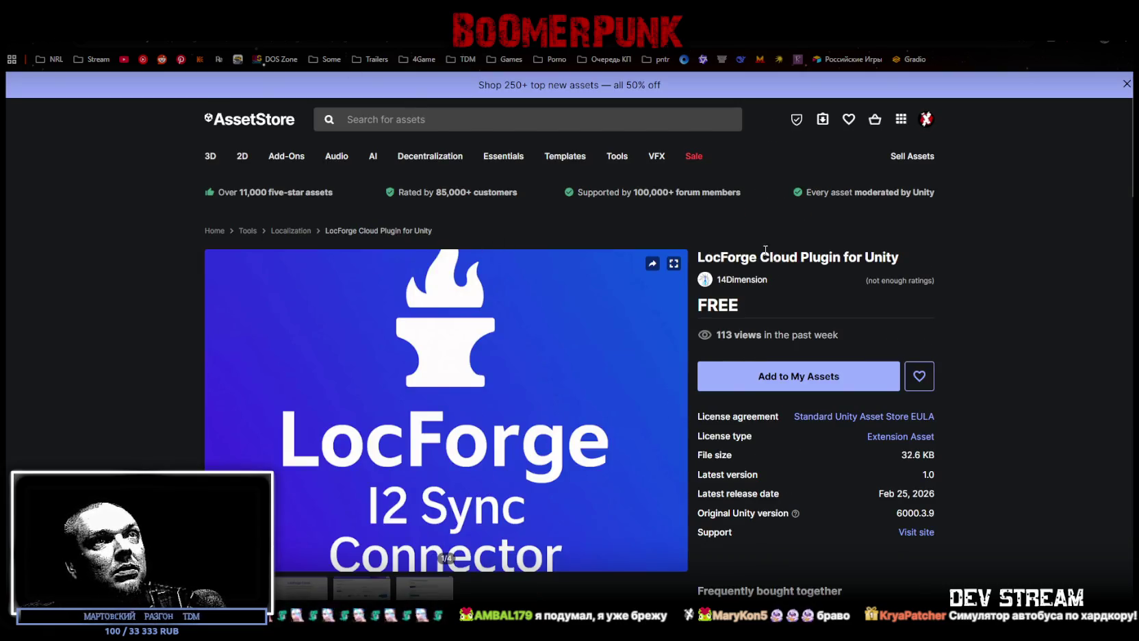
drag(781, 253, 866, 257)
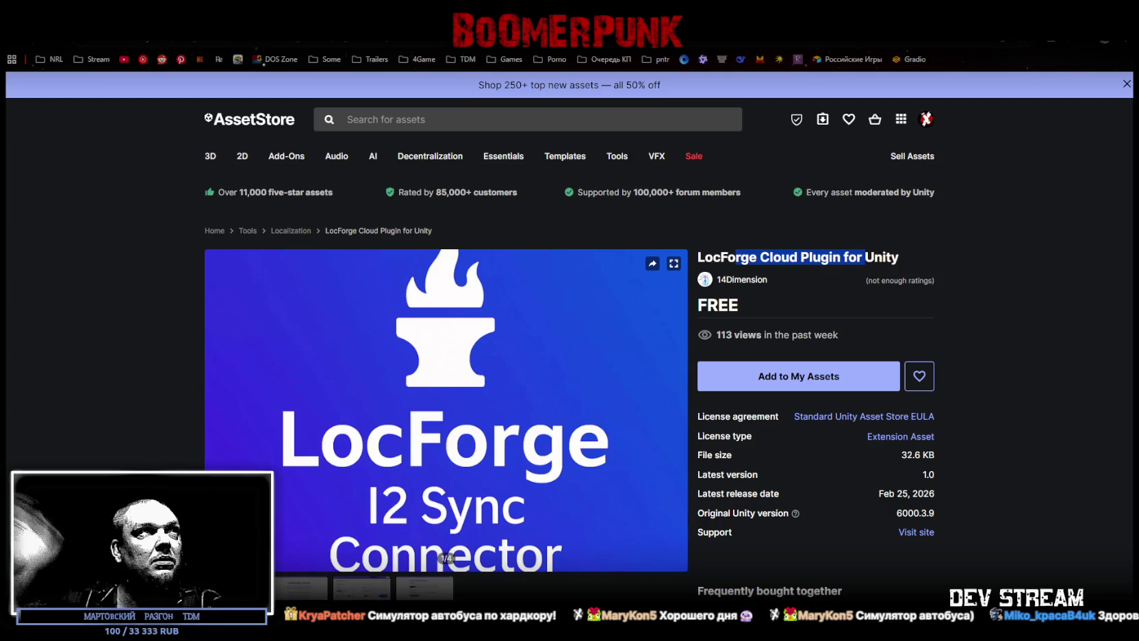
key(alt+Tab)
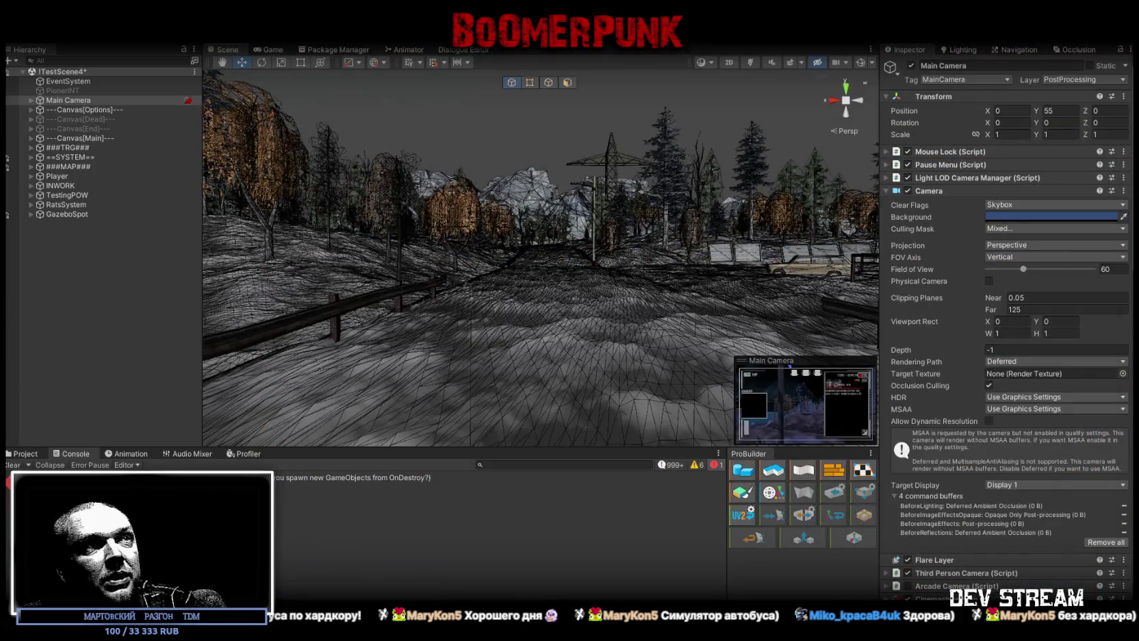
- Fly the Scene view over the TestScene4 map, enter Play mode, and equip the gas mask and picture
key(w)
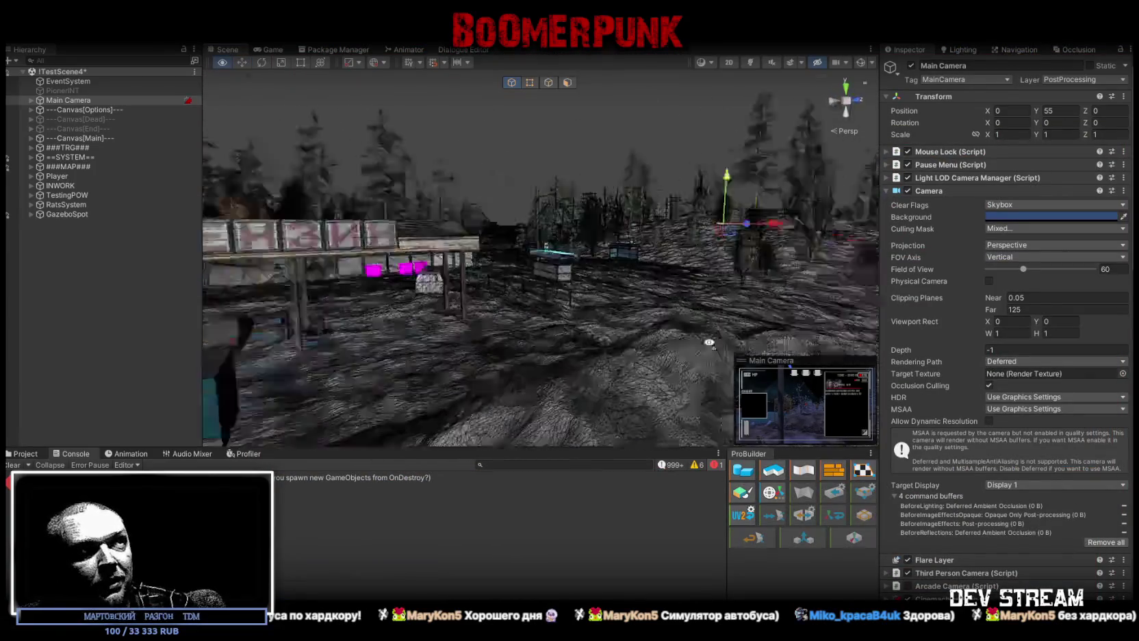
mouse_move(884, 352)
mouse_down()
mouse_move(517, 408)
mouse_move(626, 402)
mouse_move(407, 122)
mouse_up()
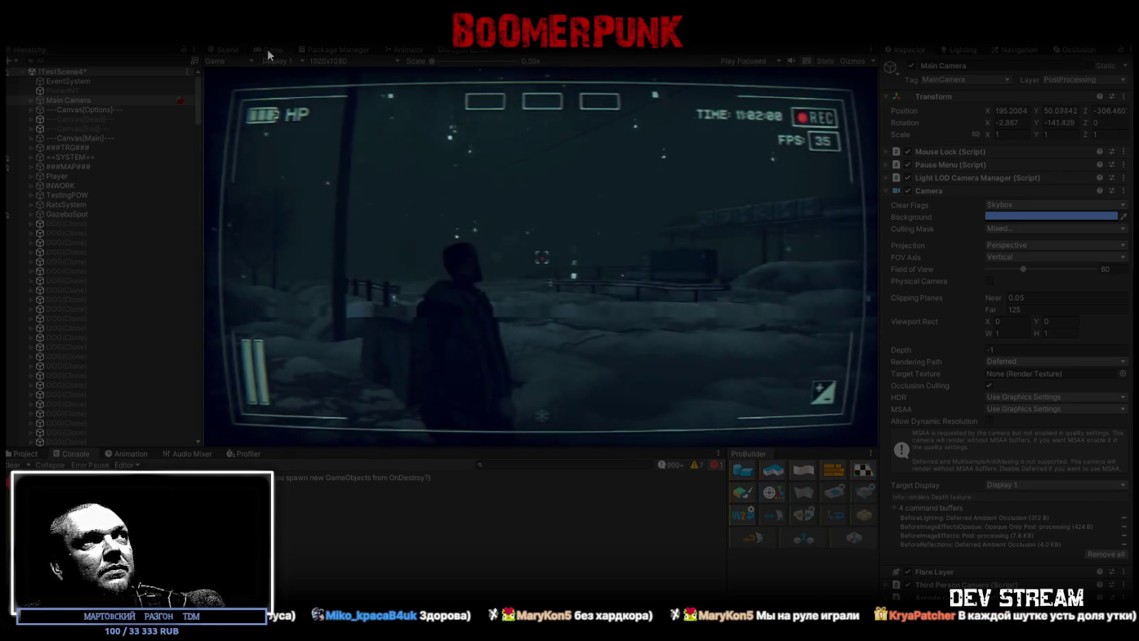
key(shift+space)
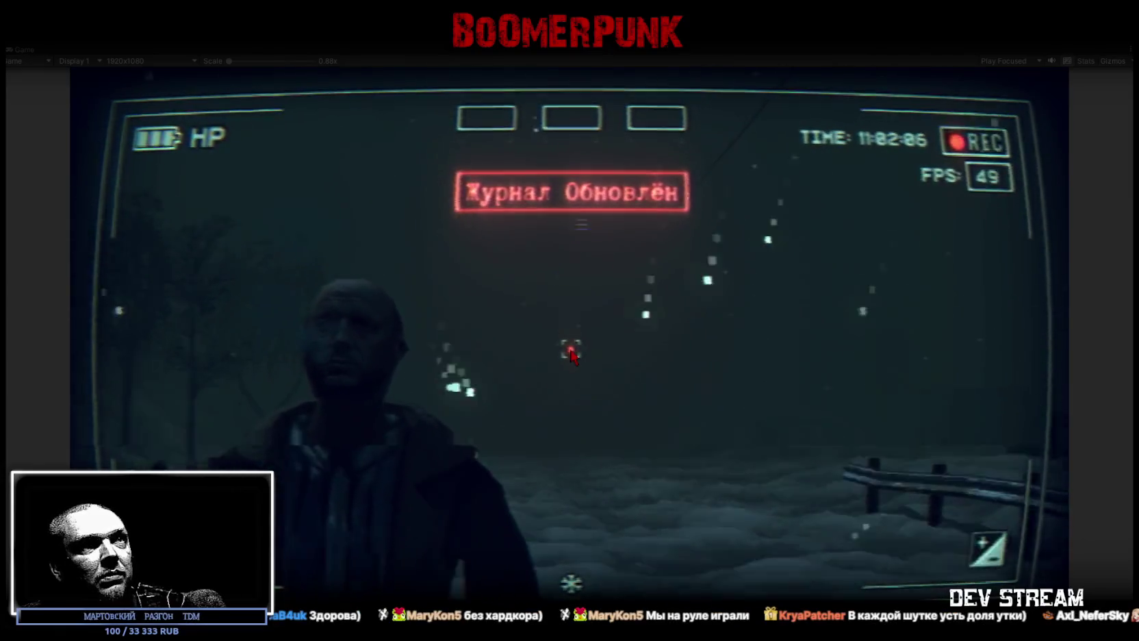
key(Tab)
click(651, 211)
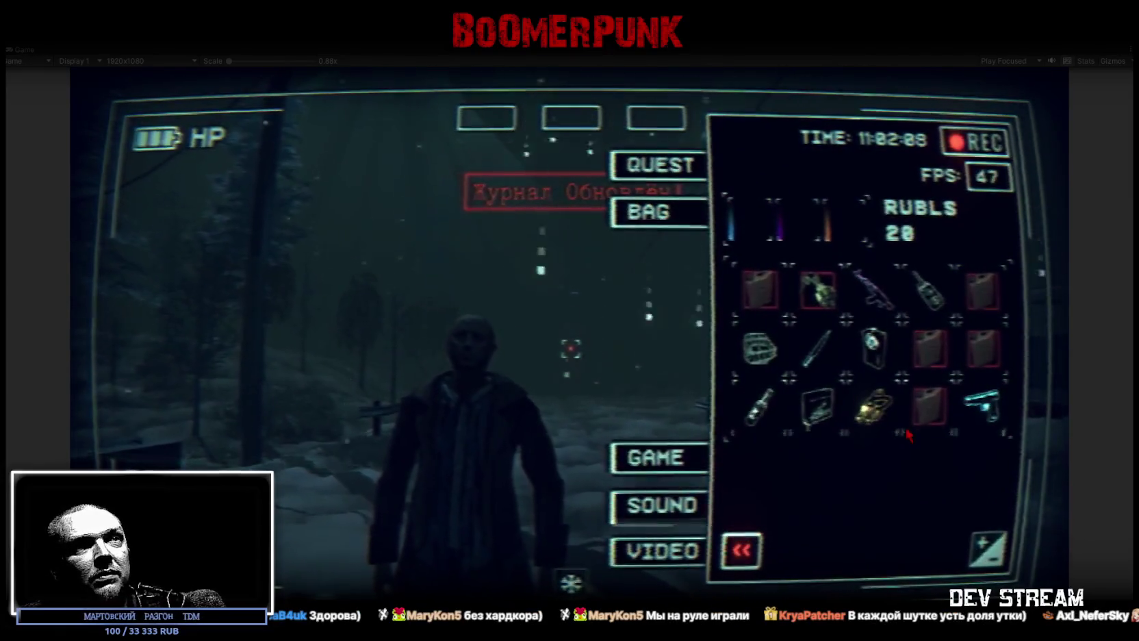
click(770, 354)
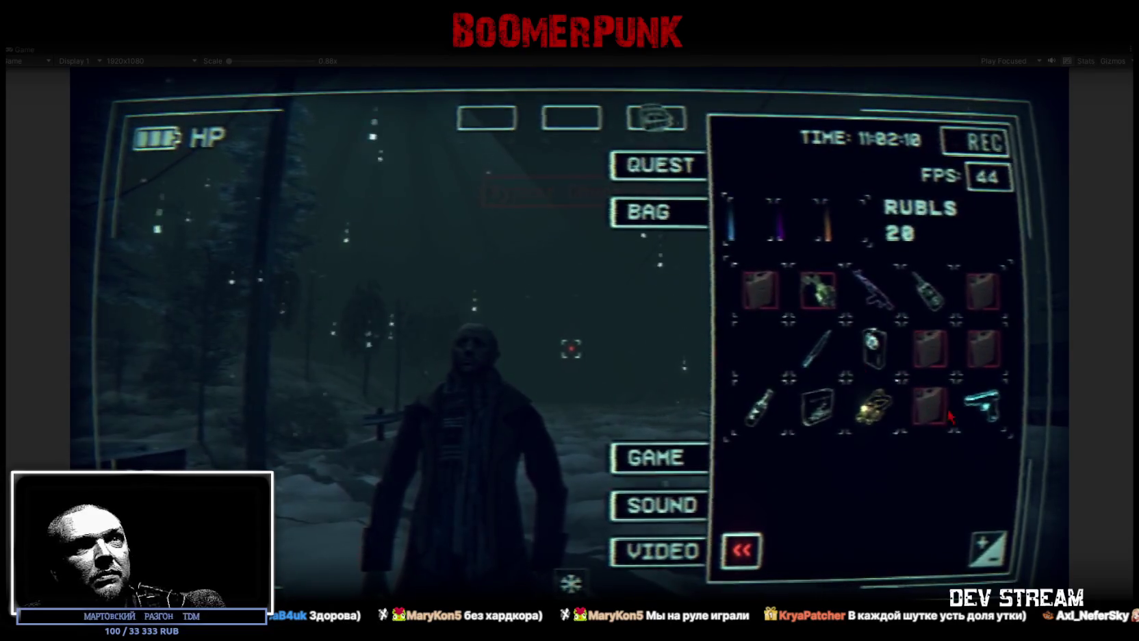
click(818, 406)
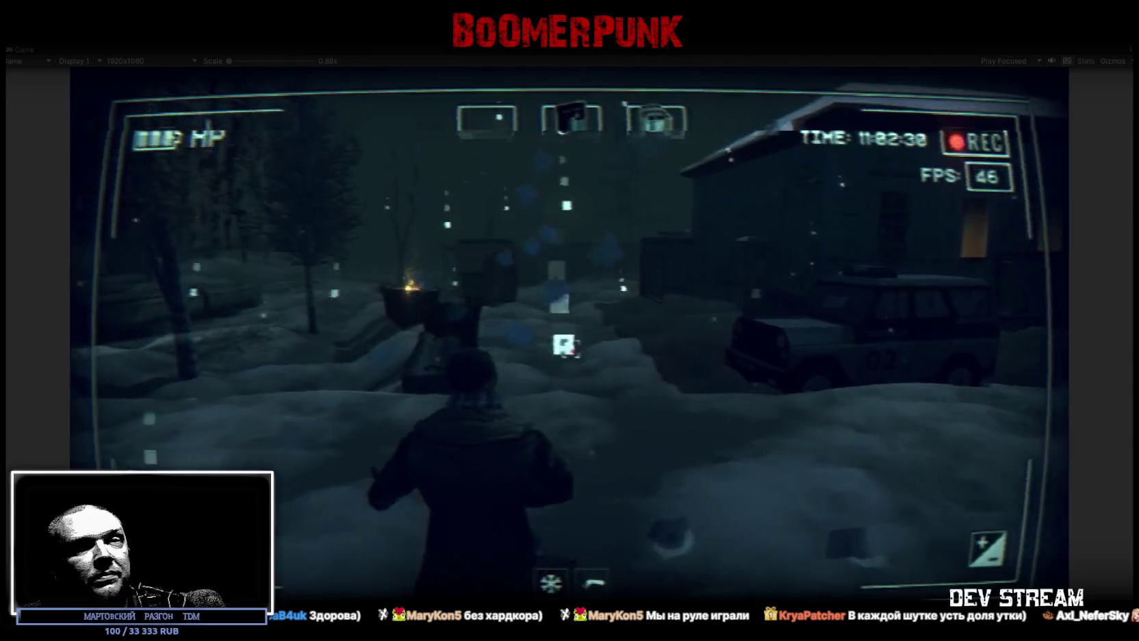
- Stop Play mode, clear the Console, and return to the Asset Store
key(Tab)
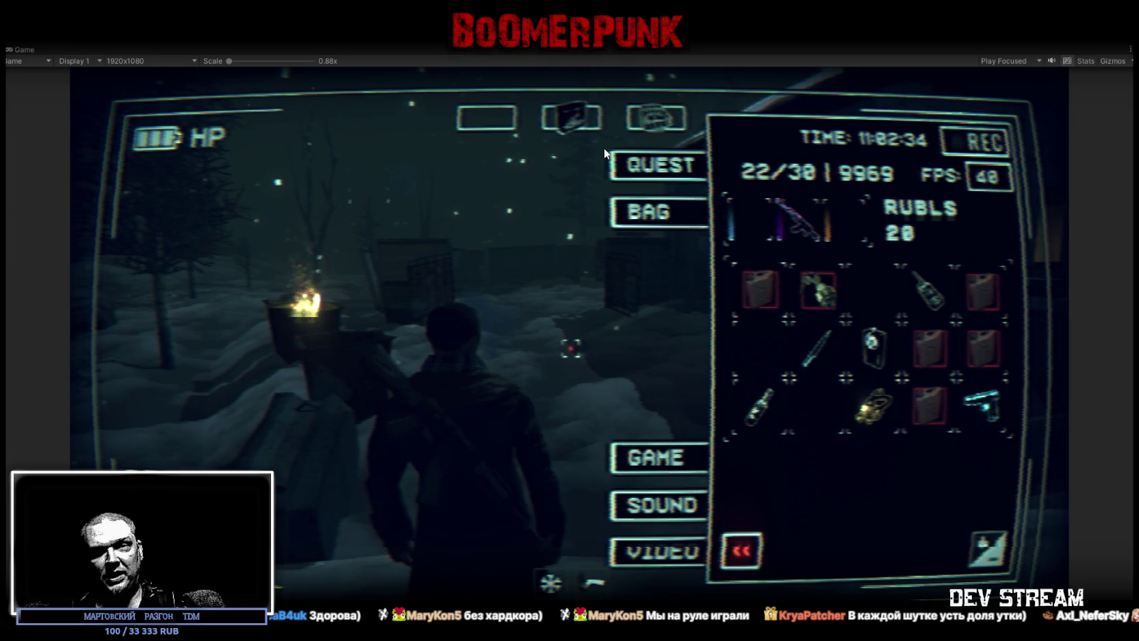
key(ctrl+p)
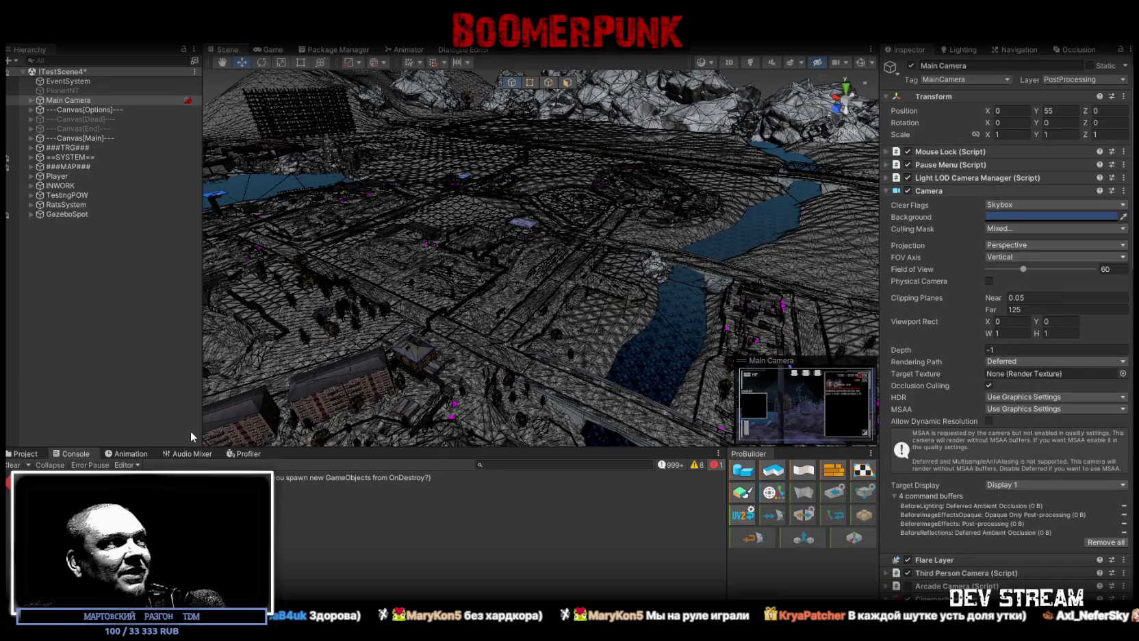
click(13, 465)
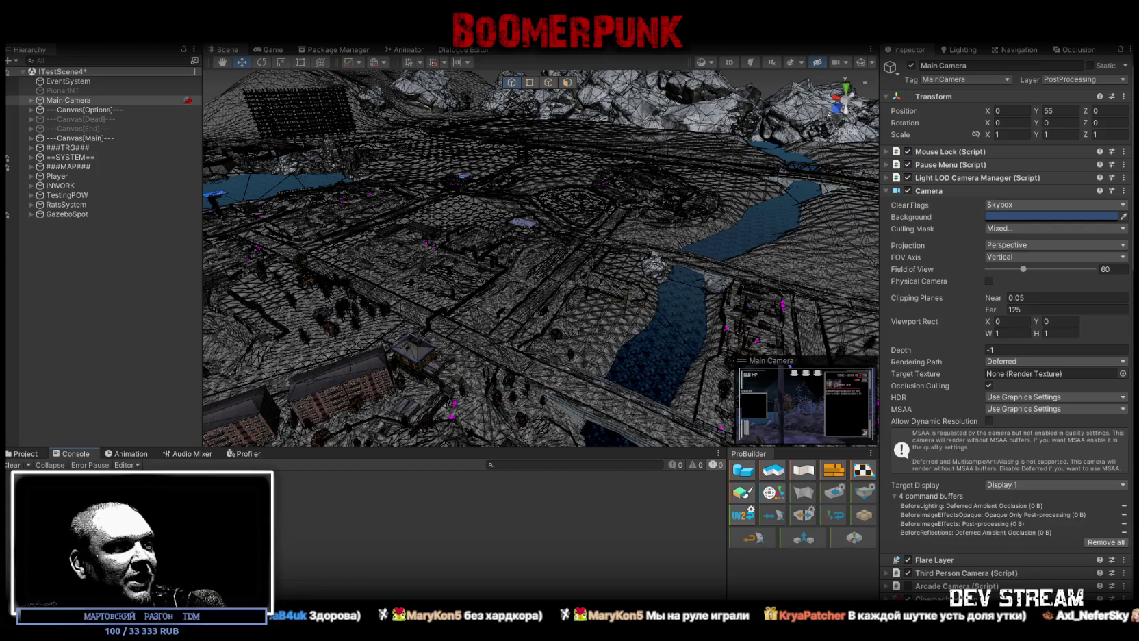
key(alt+Tab)
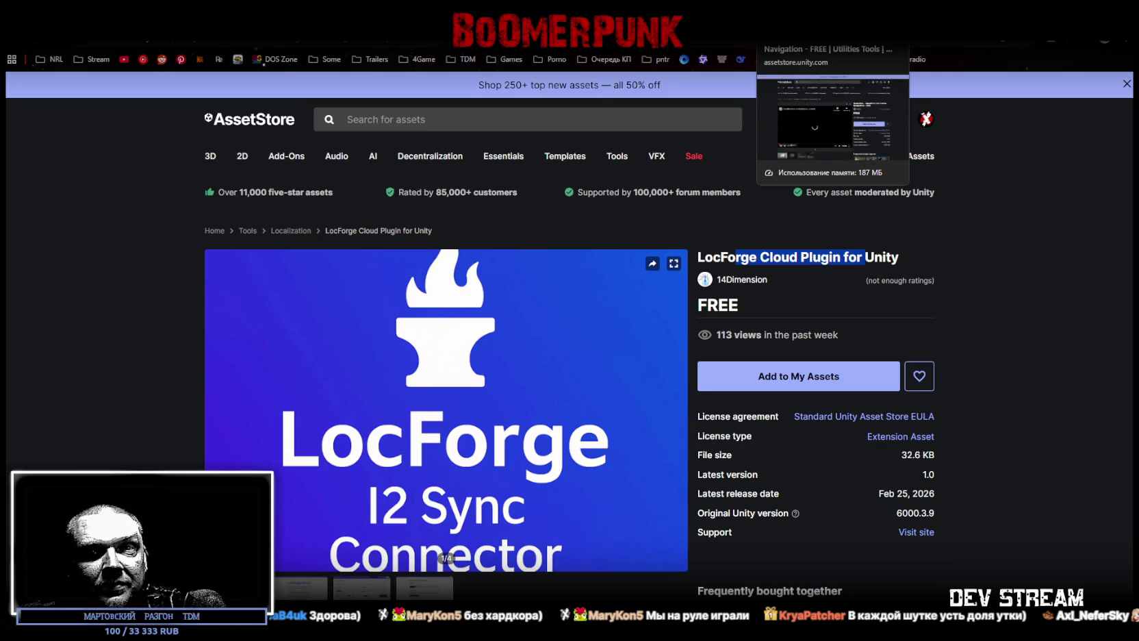
- Move to the Urban Man - PolyMate page and view its five gallery images, twice through
scroll(633, 344, down, 4)
scroll(633, 344, up, 3)
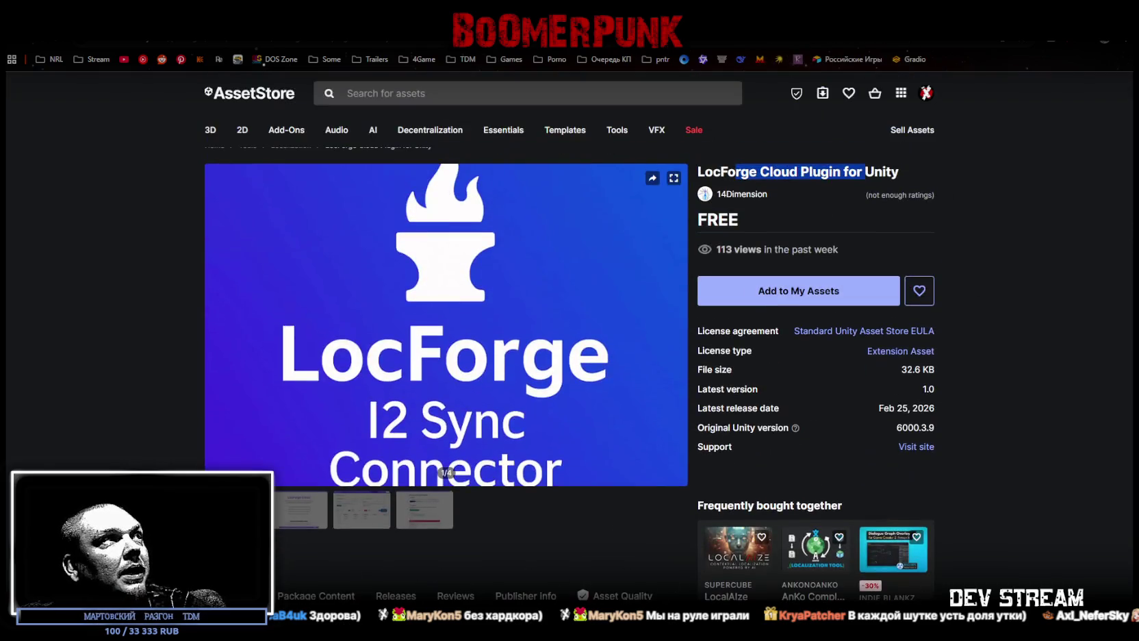
key(ctrl+w)
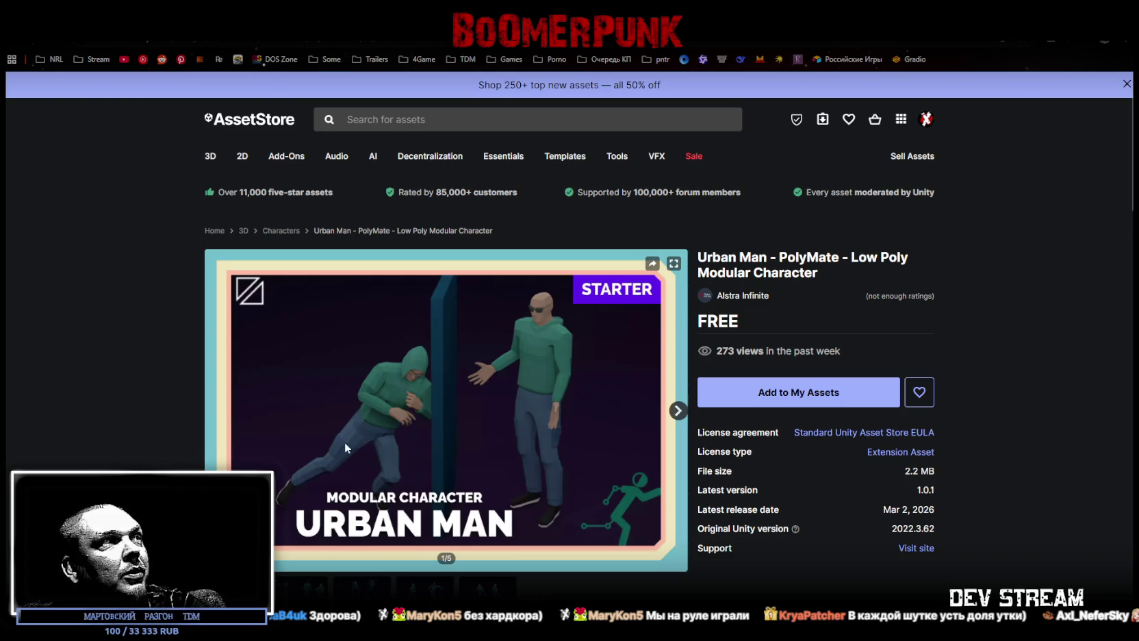
scroll(351, 520, down, 2)
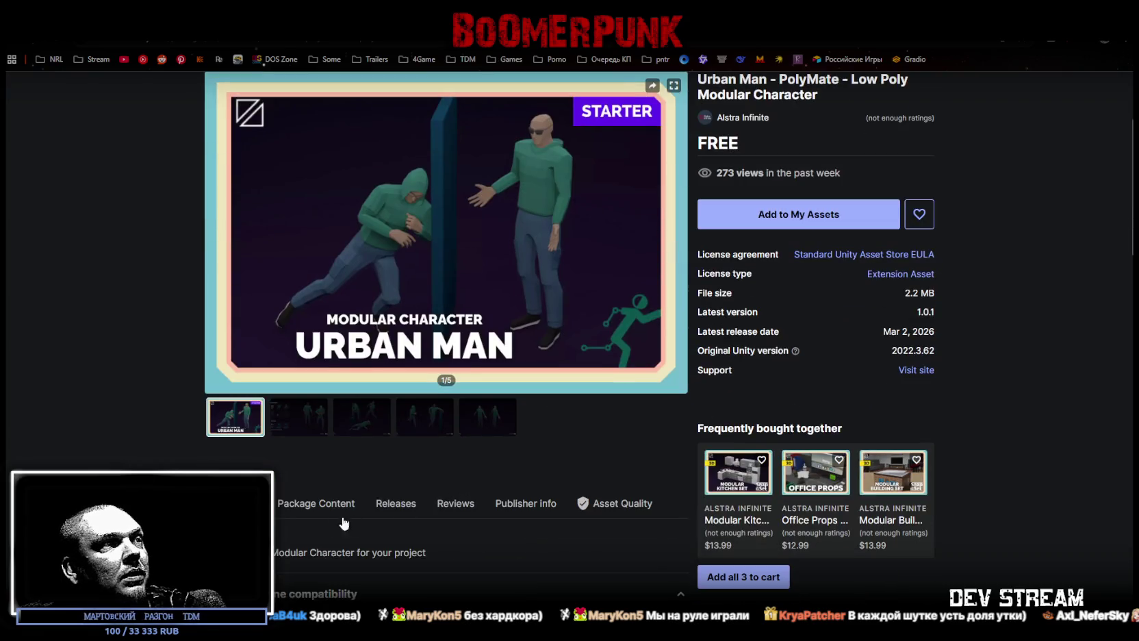
drag(272, 553, 416, 552)
scroll(345, 522, up, 2)
click(317, 518)
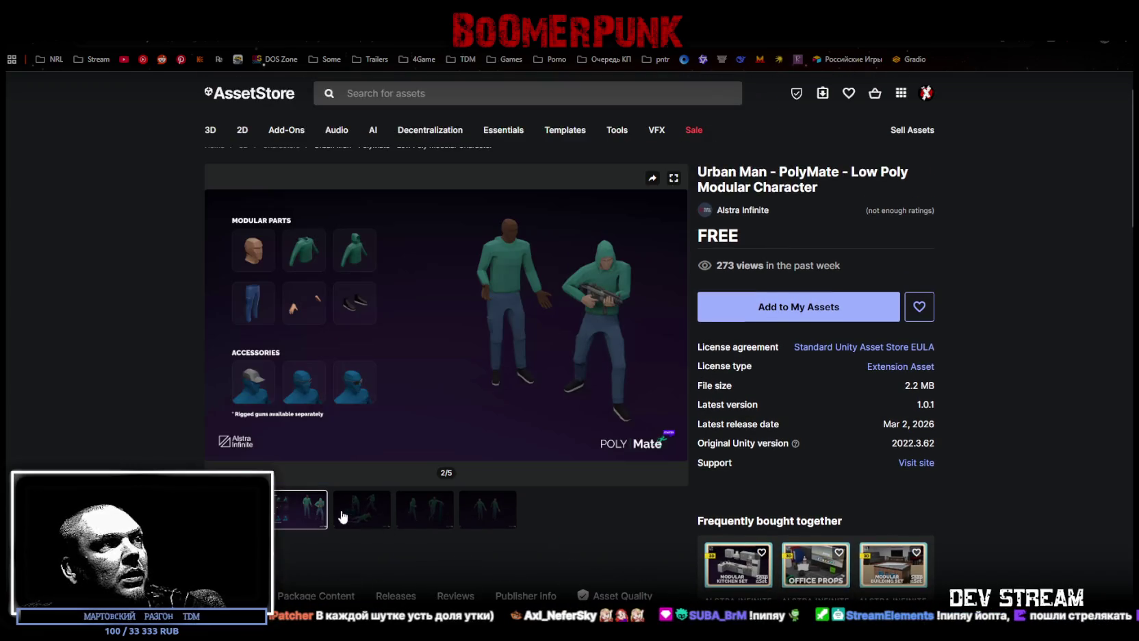
click(374, 517)
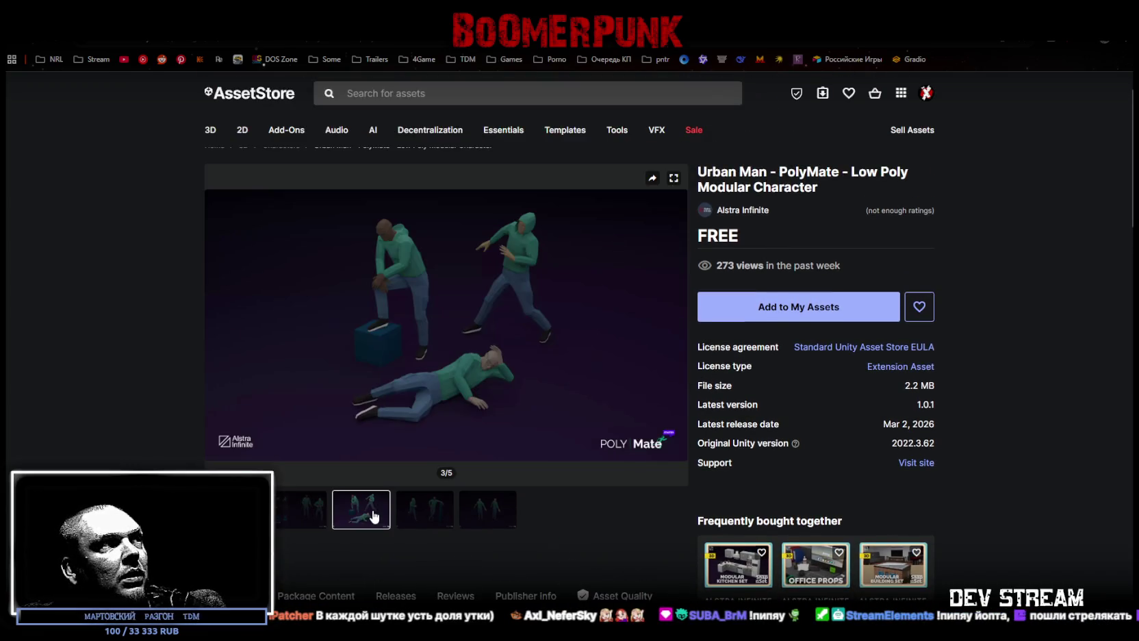
click(429, 519)
click(480, 517)
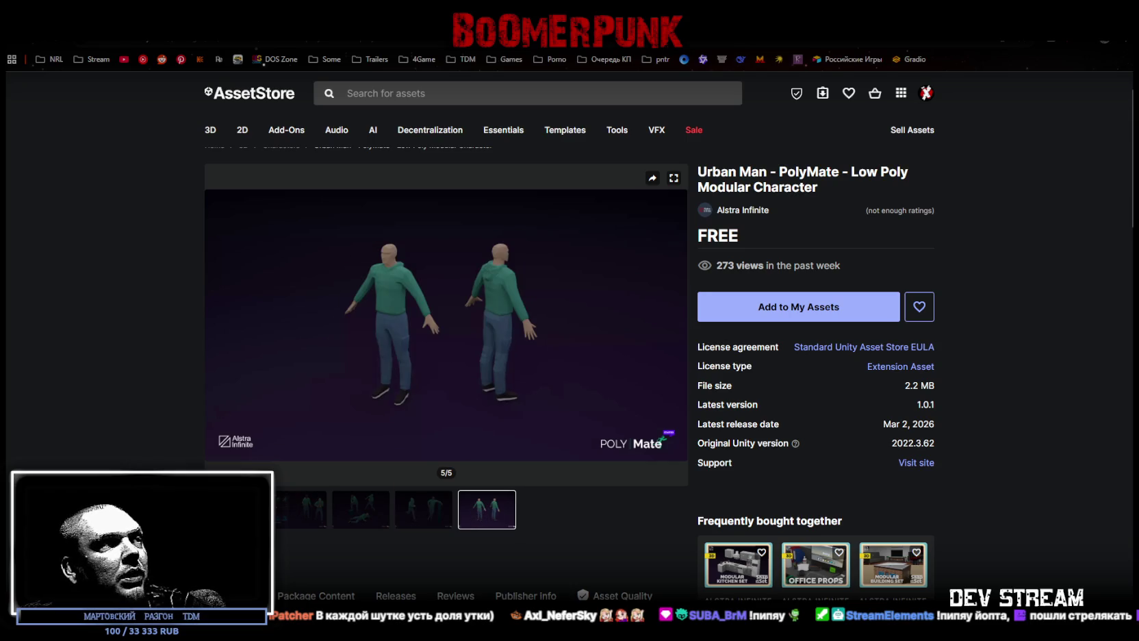
click(236, 510)
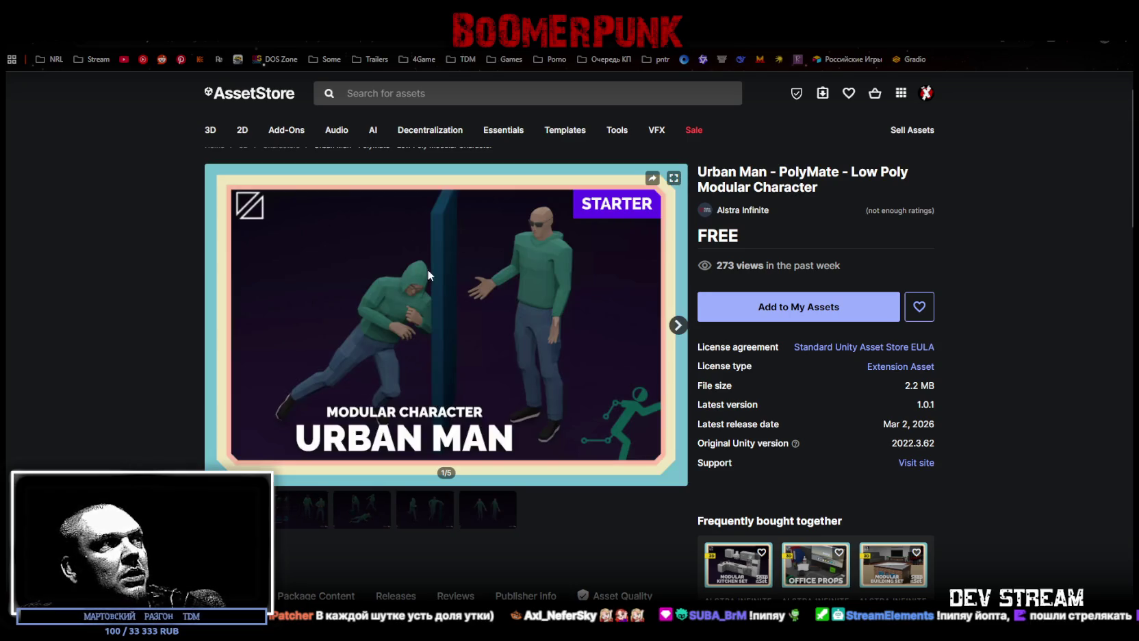
click(313, 521)
click(367, 518)
click(428, 520)
click(481, 515)
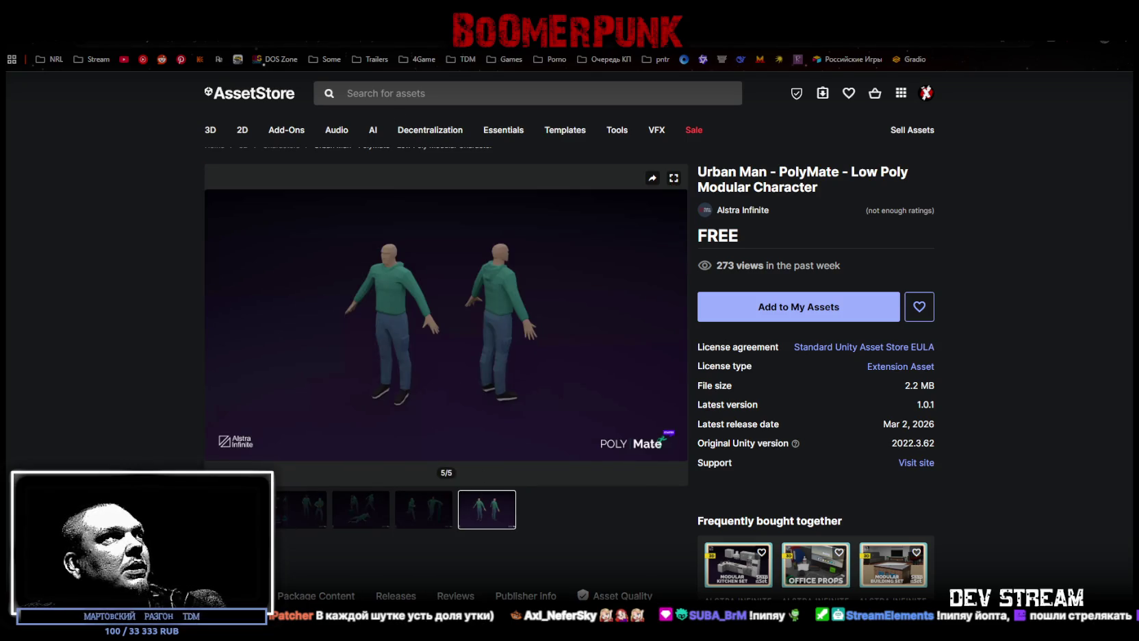
- View Quick Bar screenshots 3 and 4 of 4, then open the Simple Mobile Ads page
key(alt+Left)
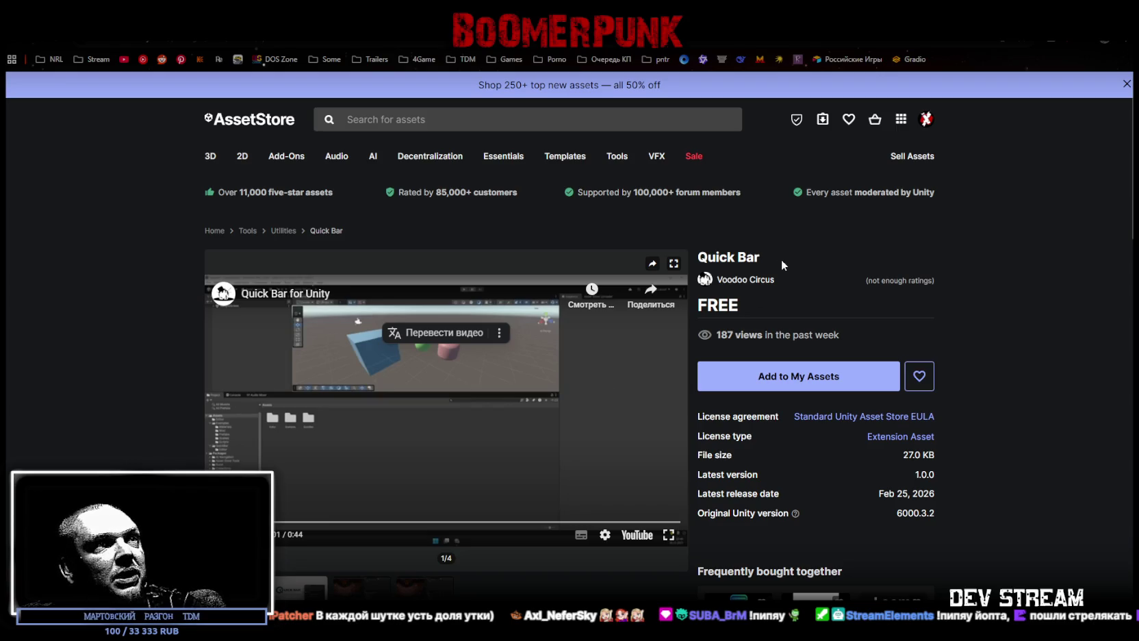
click(373, 592)
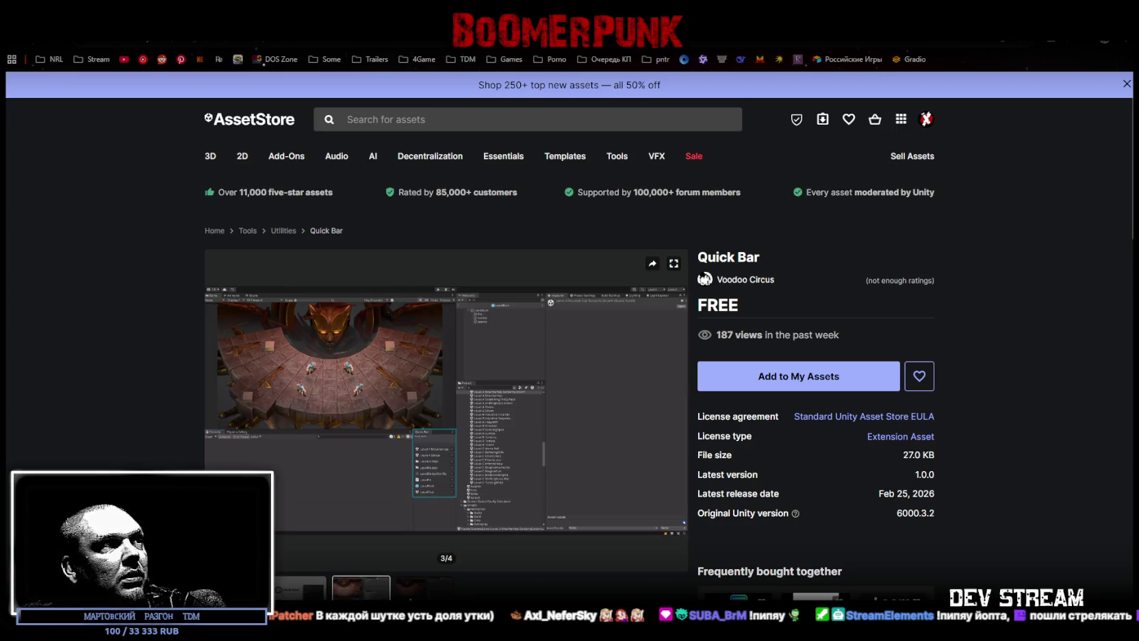
click(423, 587)
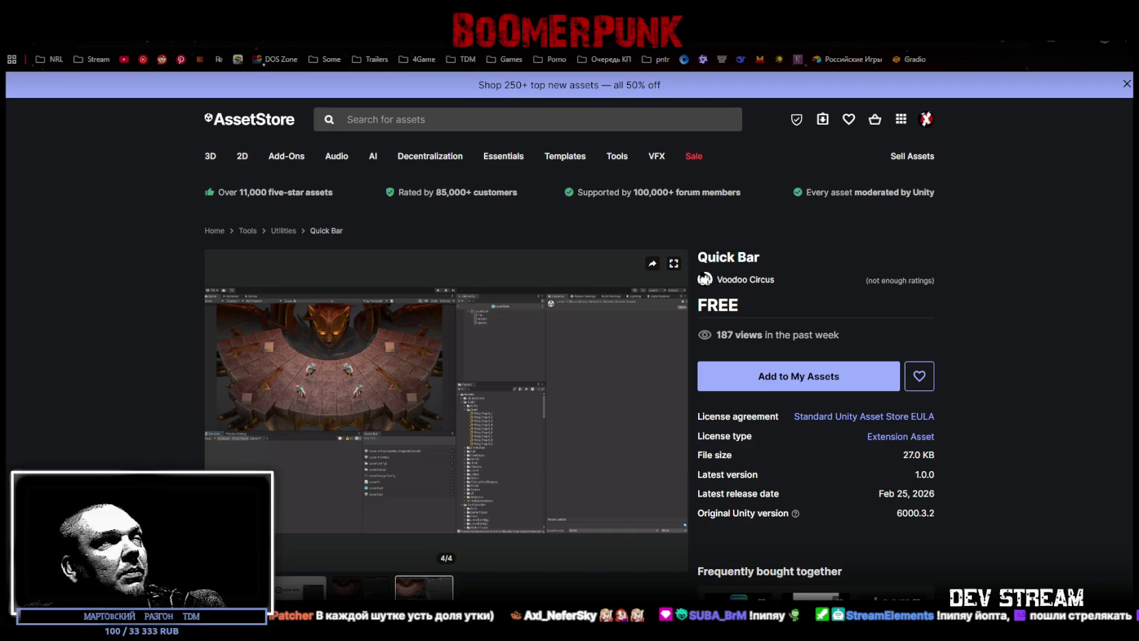
key(alt+Left)
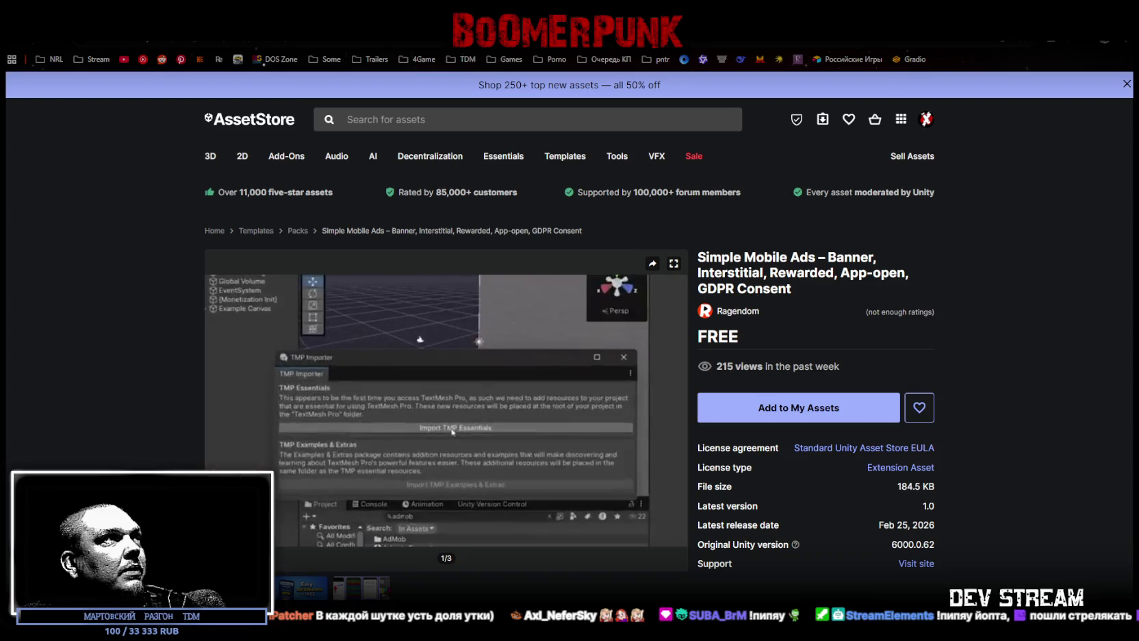
- Return to the Apocalypse: Playground Environment page and flip its gallery to preview image 6 of 9
key(alt+Left)
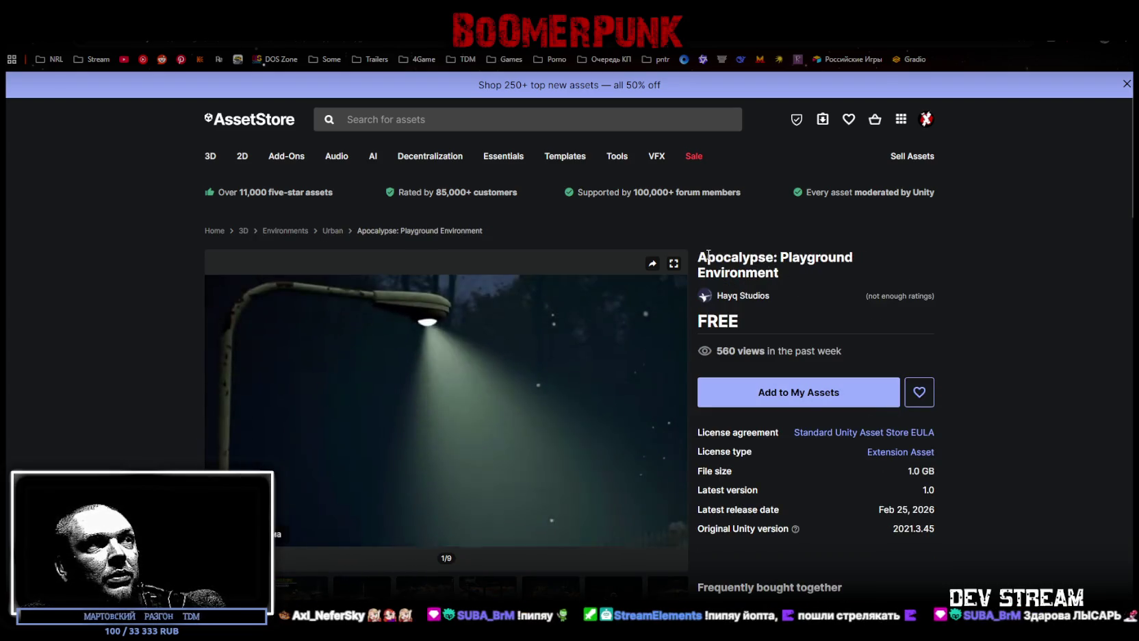
key(Right)
key(Right)
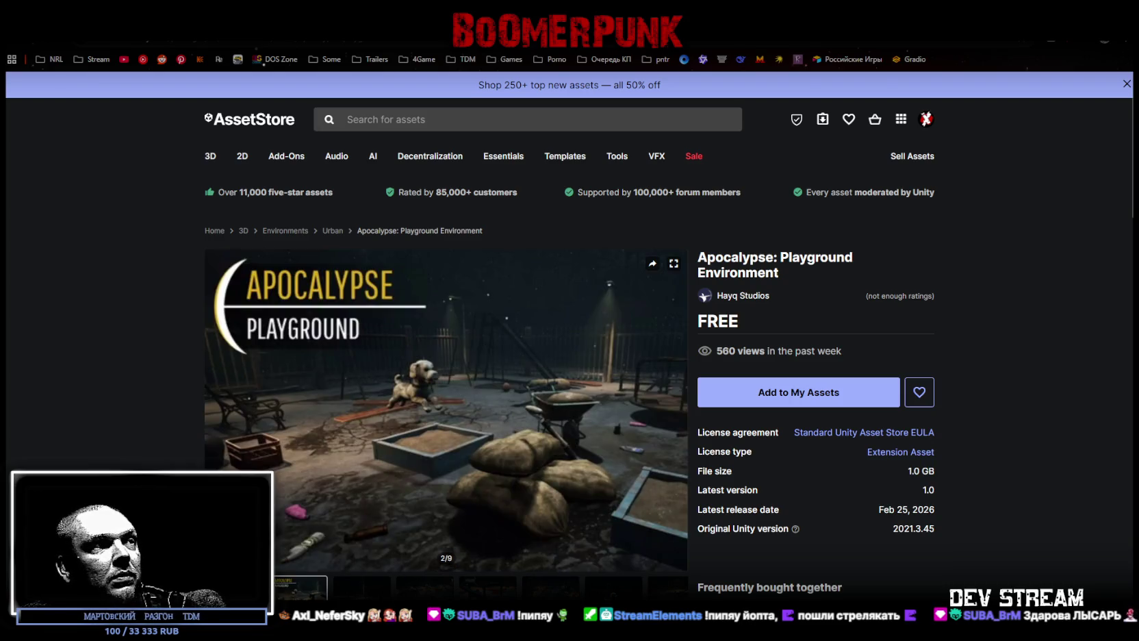
key(Right)
key(Right)
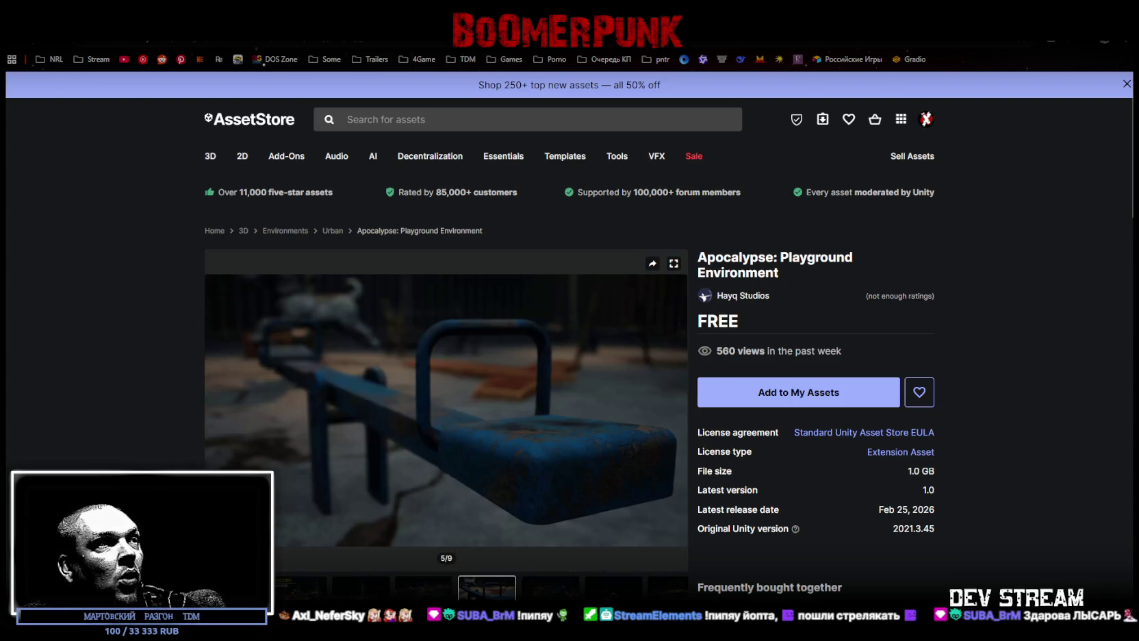
key(Right)
key(Right)
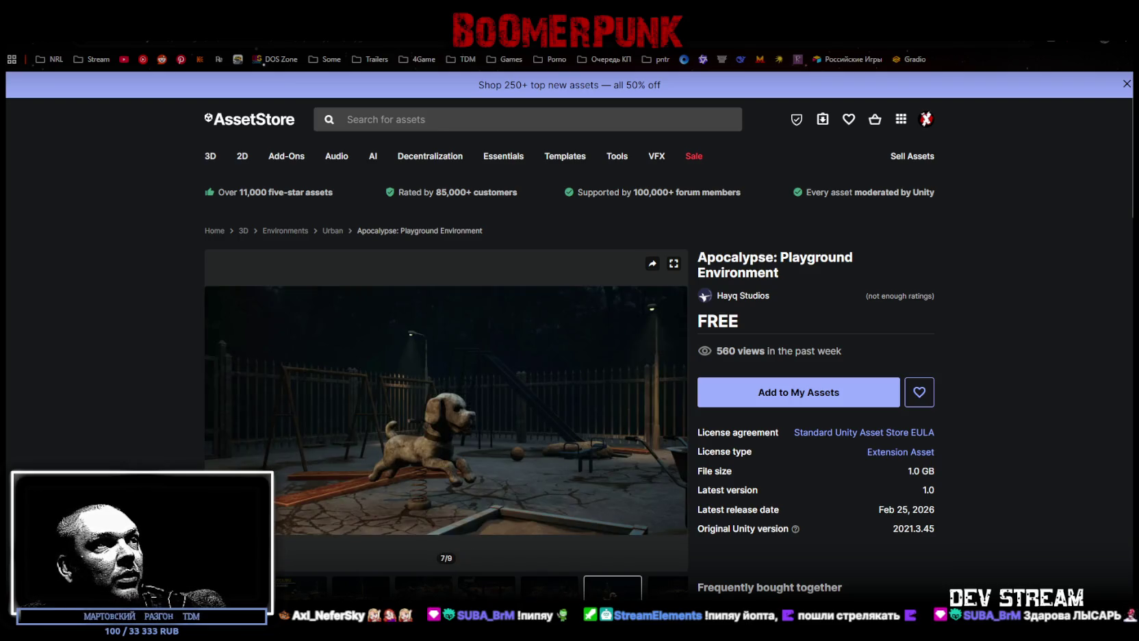
key(Right)
key(Left)
key(Left)
key(Left)
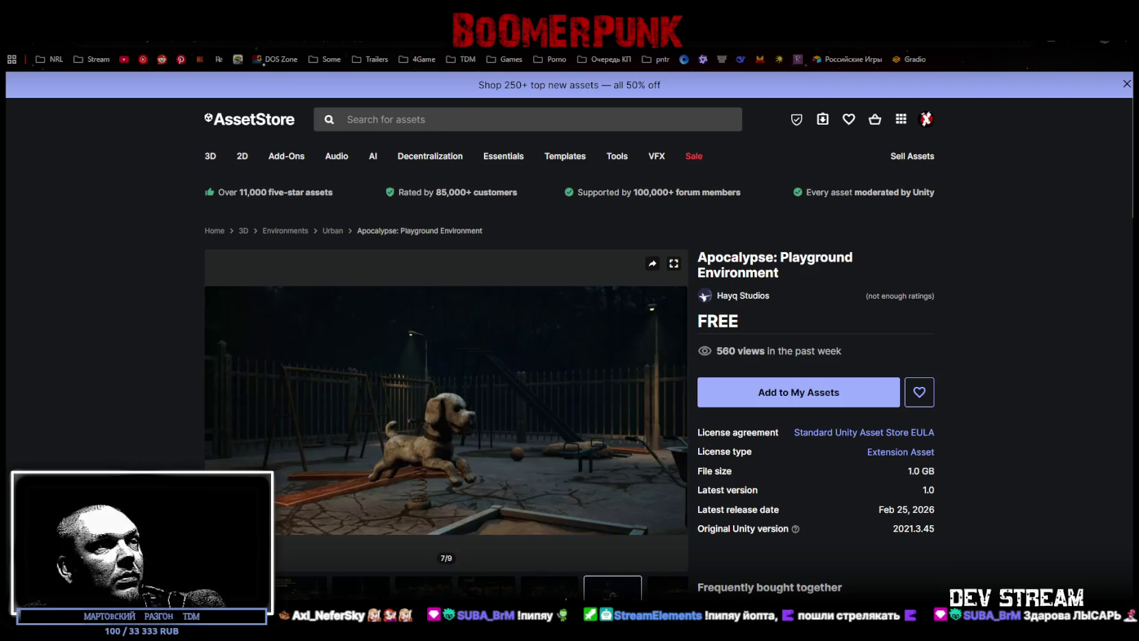
key(Right)
mouse_move(387, 449)
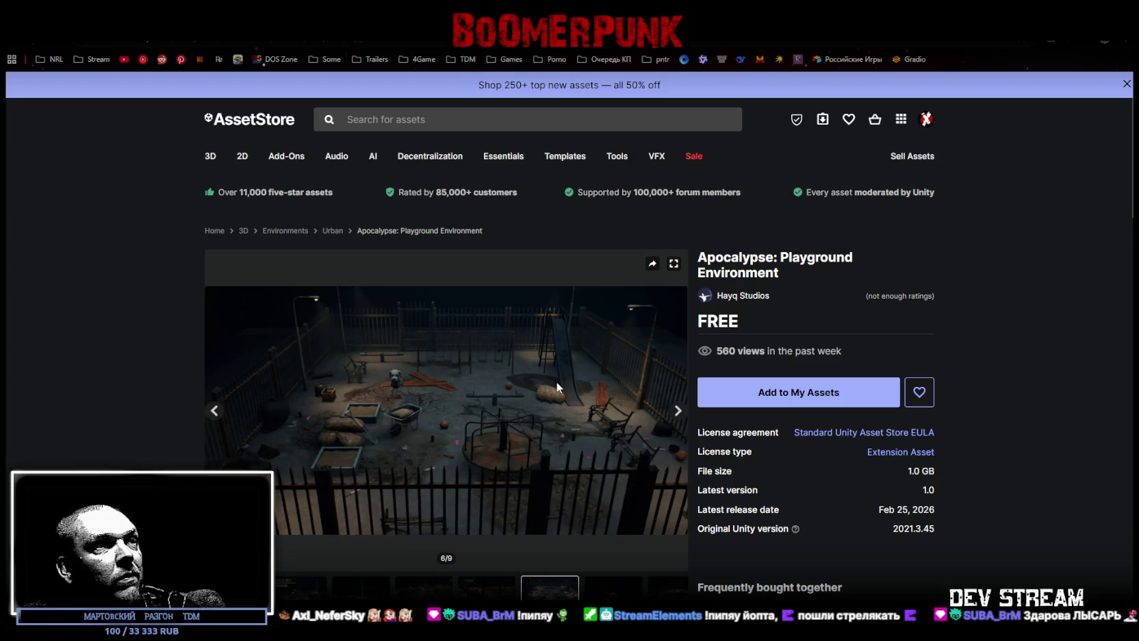
- Add Apocalypse: Playground Environment to My Assets, accept the Terms of Service, then go to Ink Inspector
click(778, 399)
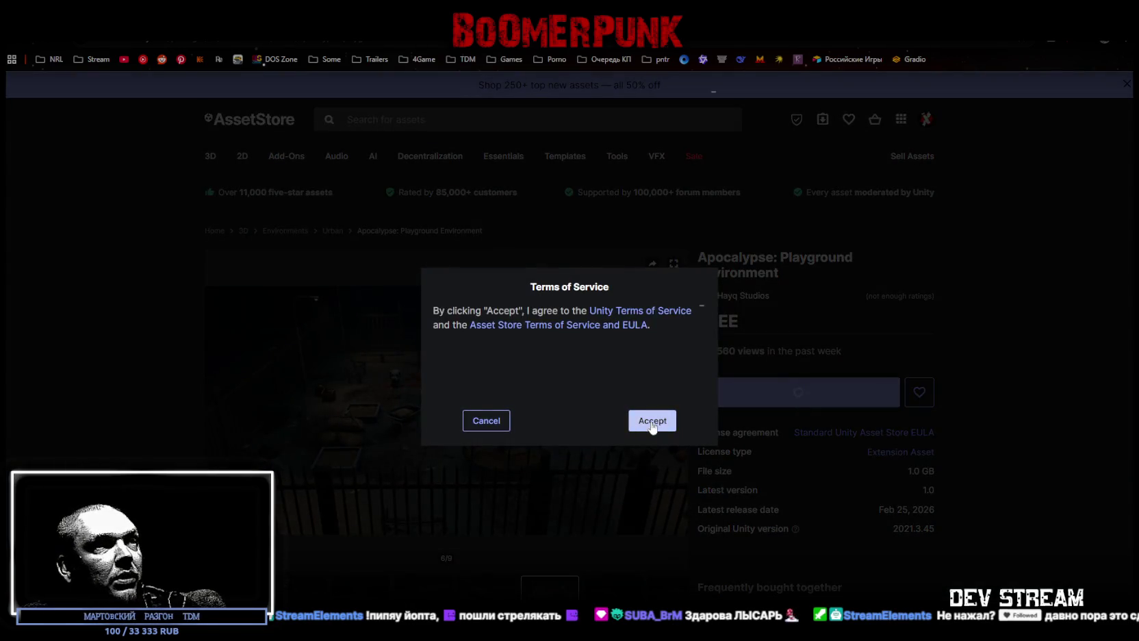
click(652, 421)
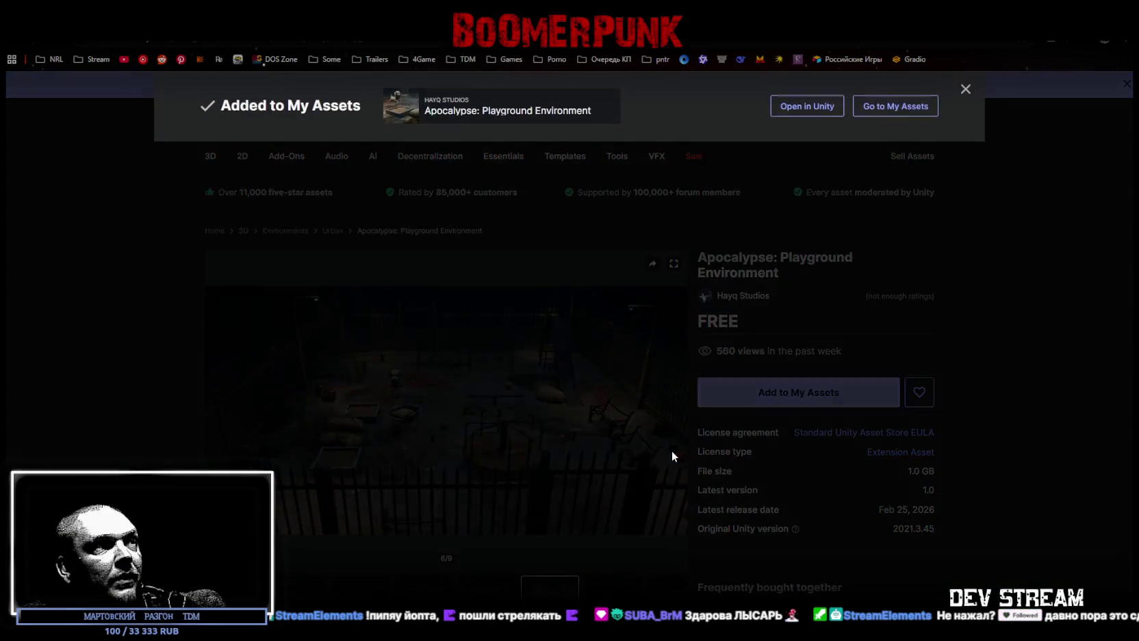
click(778, 400)
click(777, 401)
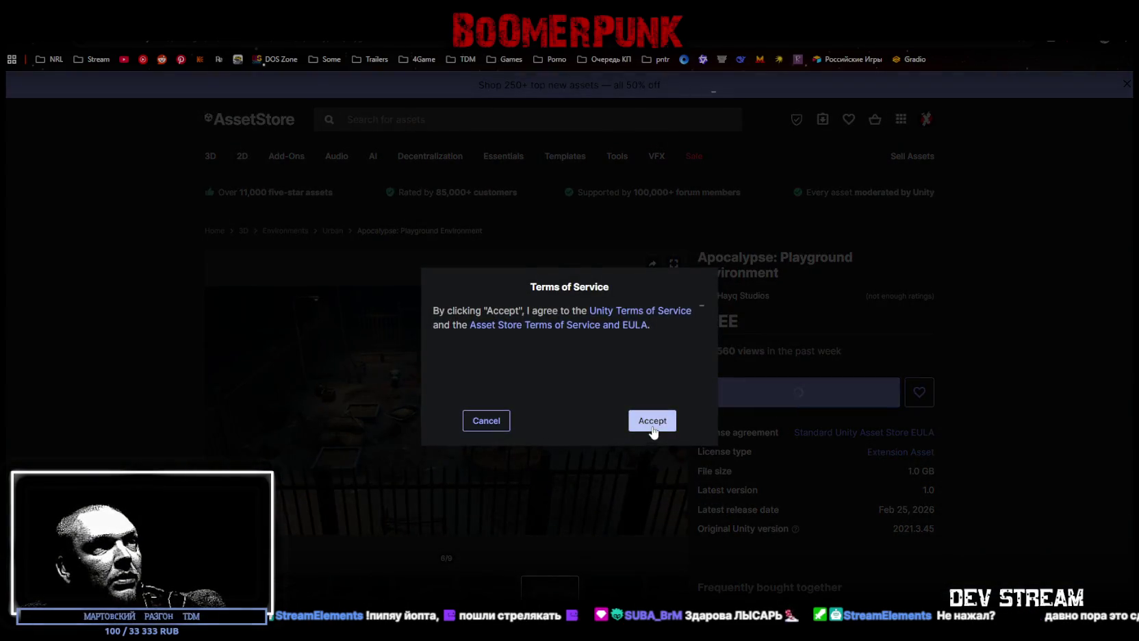
click(652, 427)
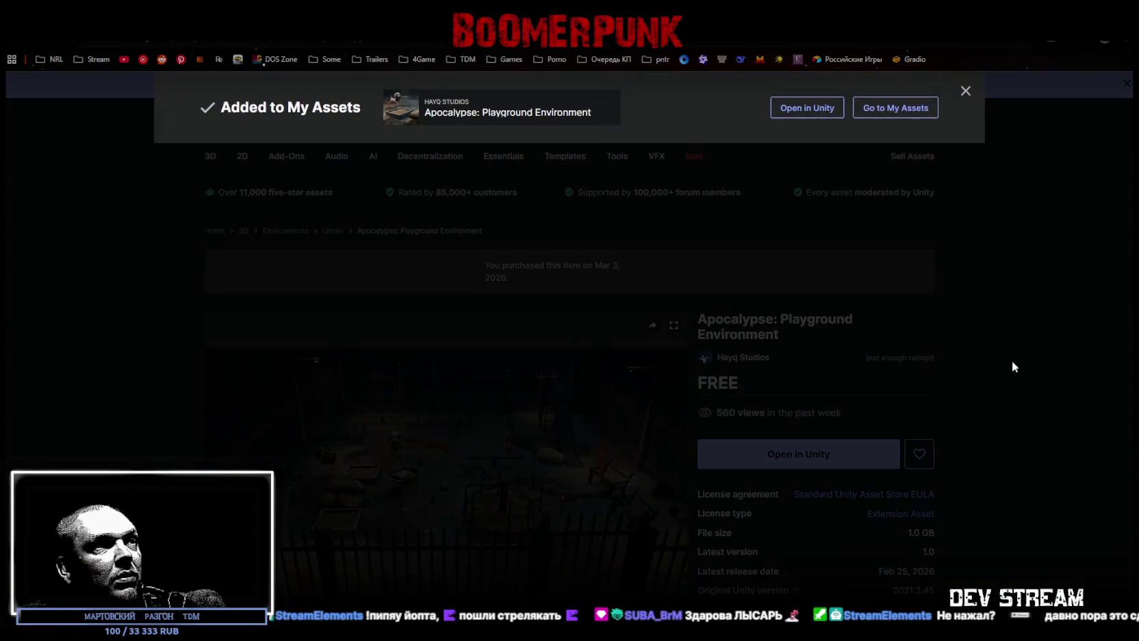
click(1011, 356)
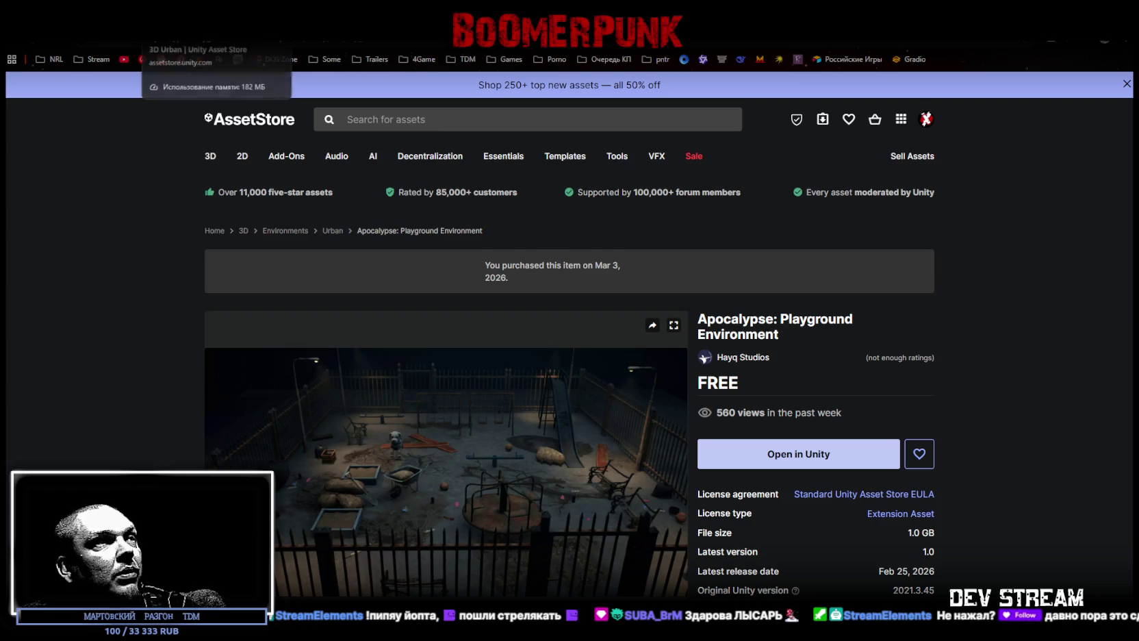
click(217, 34)
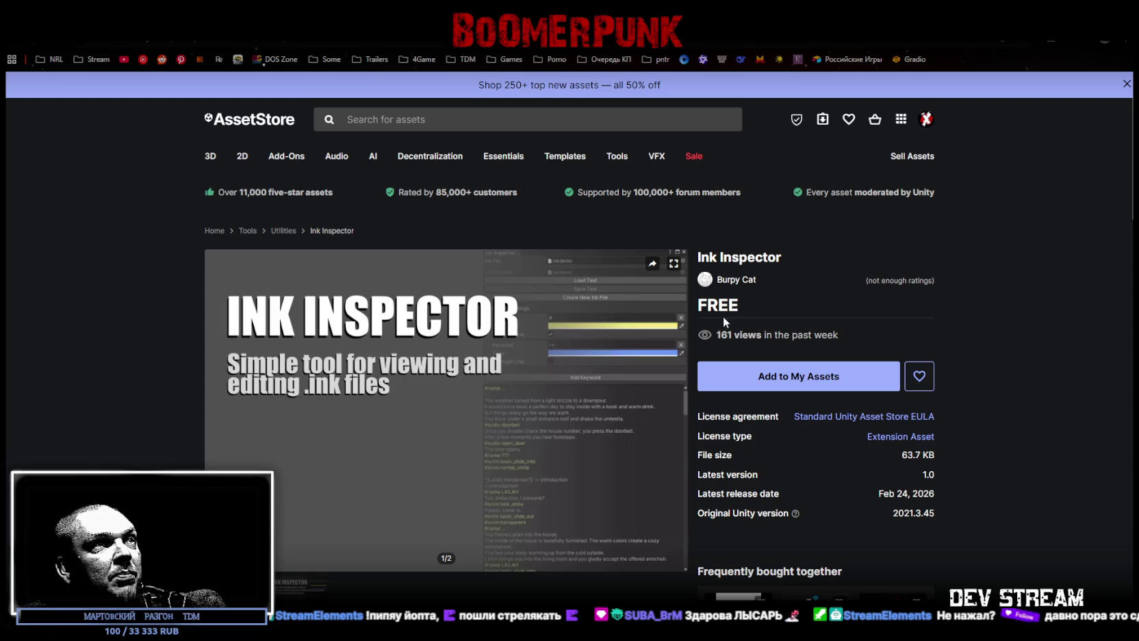
- Look over the EasyLogger, Anchor On Click and SceneNav free tool pages in turn
scroll(614, 367, down, 3)
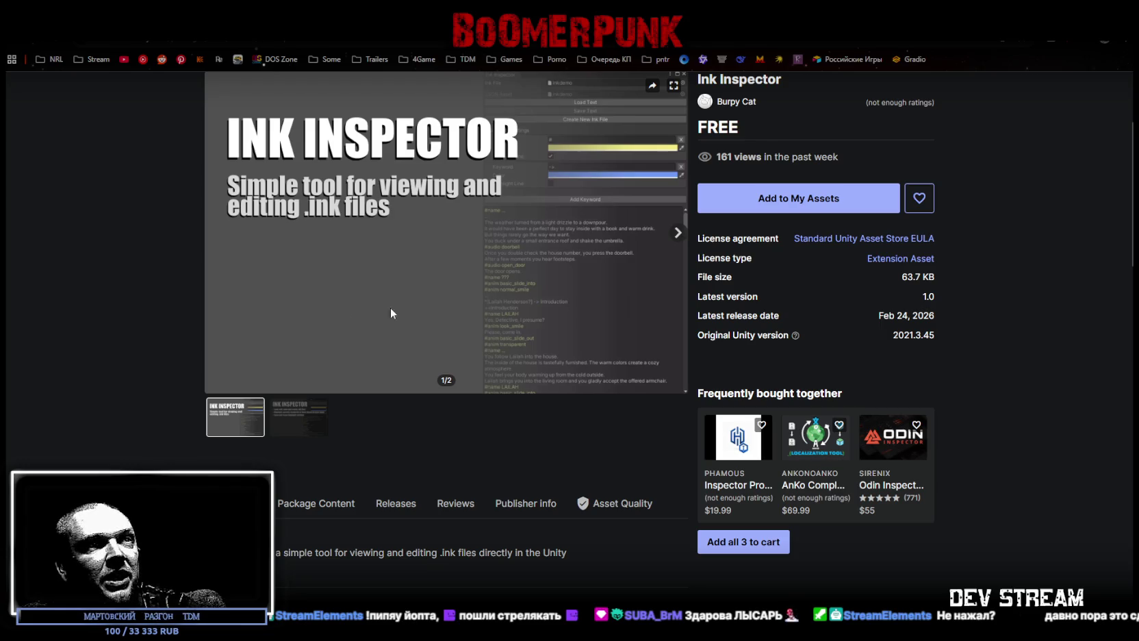
scroll(391, 312, up, 3)
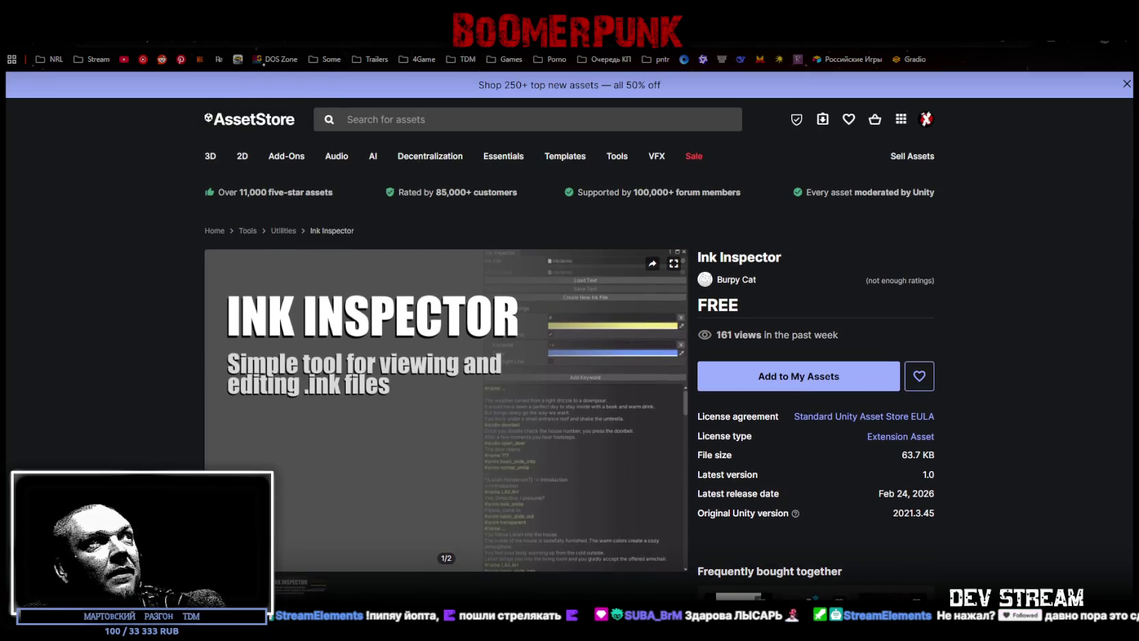
key(ctrl+Tab)
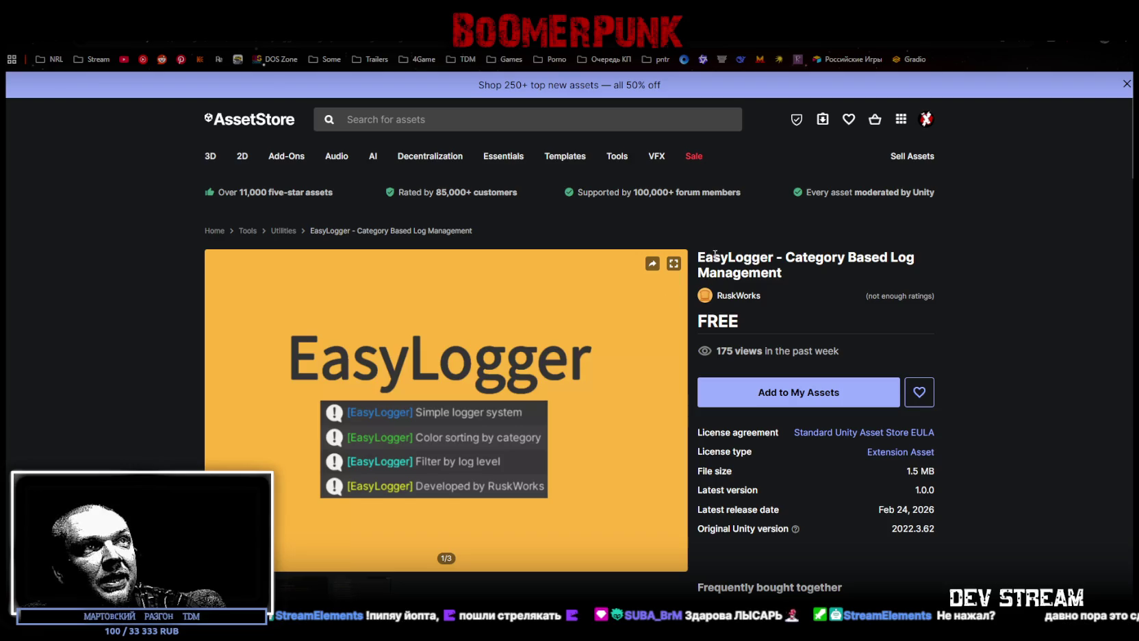
drag(713, 257, 840, 259)
click(683, 299)
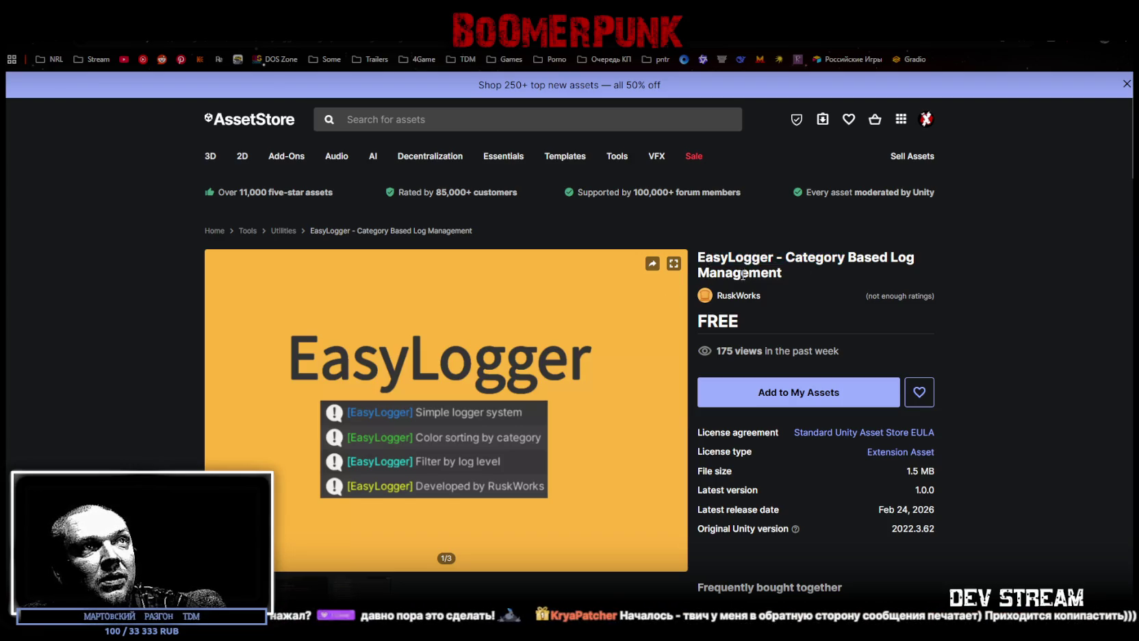
key(ctrl+Tab)
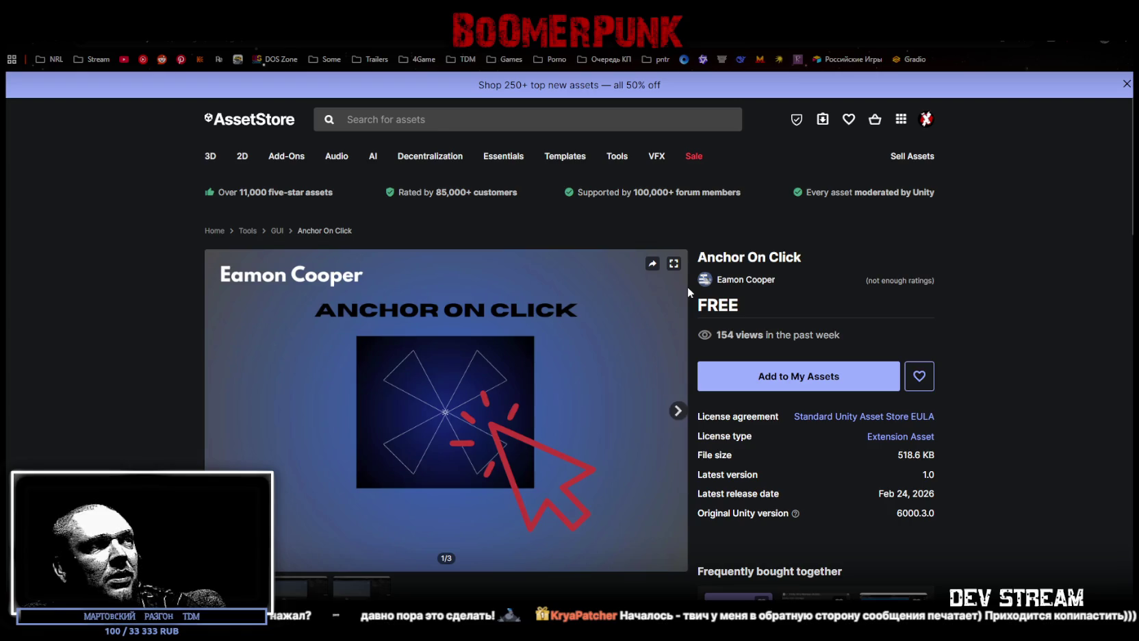
mouse_move(717, 258)
mouse_down()
mouse_move(804, 258)
mouse_move(782, 258)
mouse_up()
scroll(170, 367, down, 1)
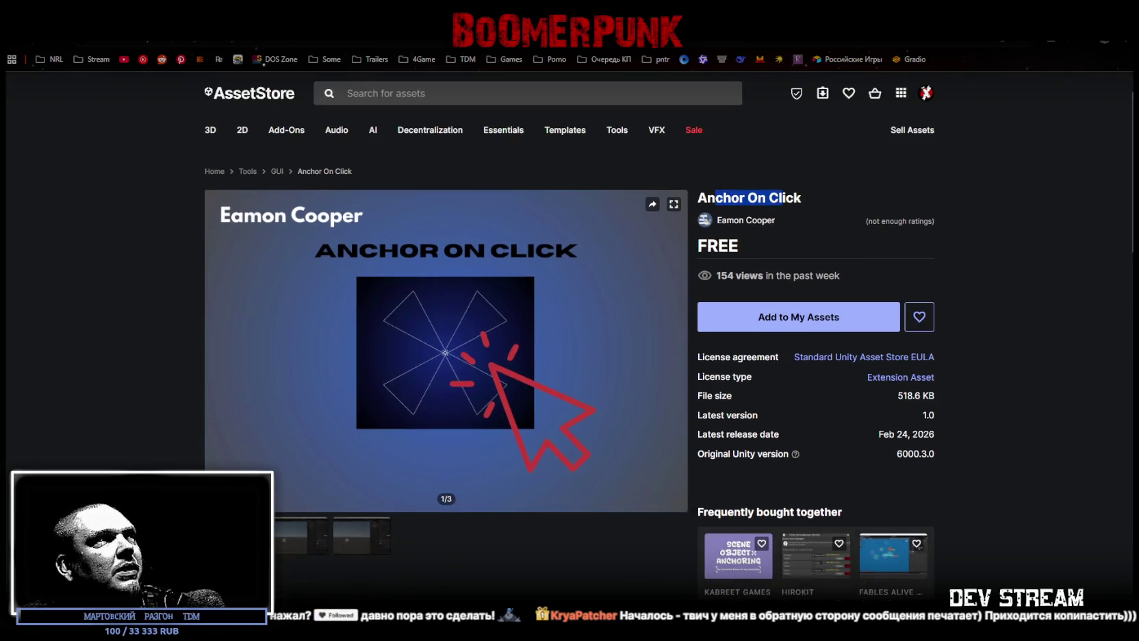
key(ctrl+Tab)
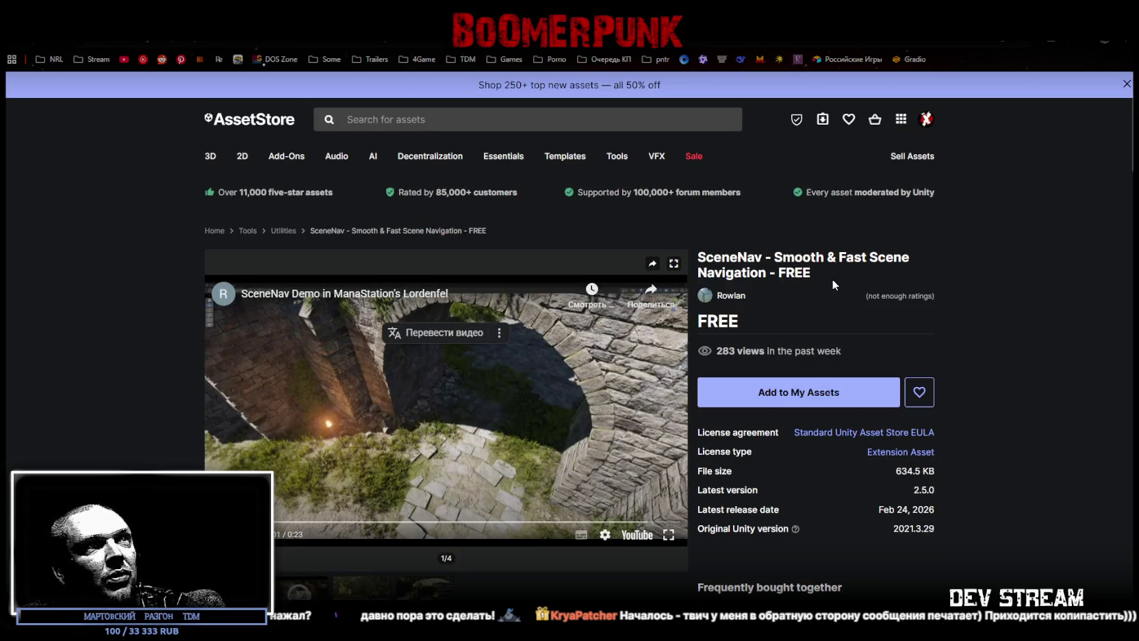
mouse_move(714, 258)
mouse_down()
mouse_move(777, 257)
mouse_move(758, 257)
mouse_up()
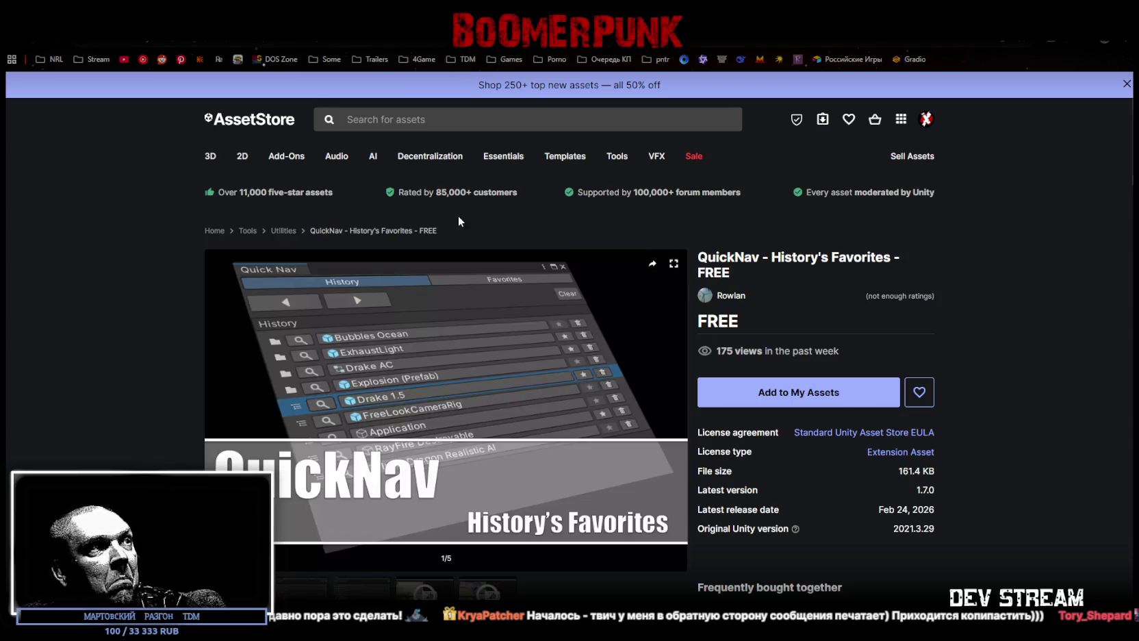
- Check the QuickNav - History's Favorites title and its second and third preview images
triple_click(715, 258)
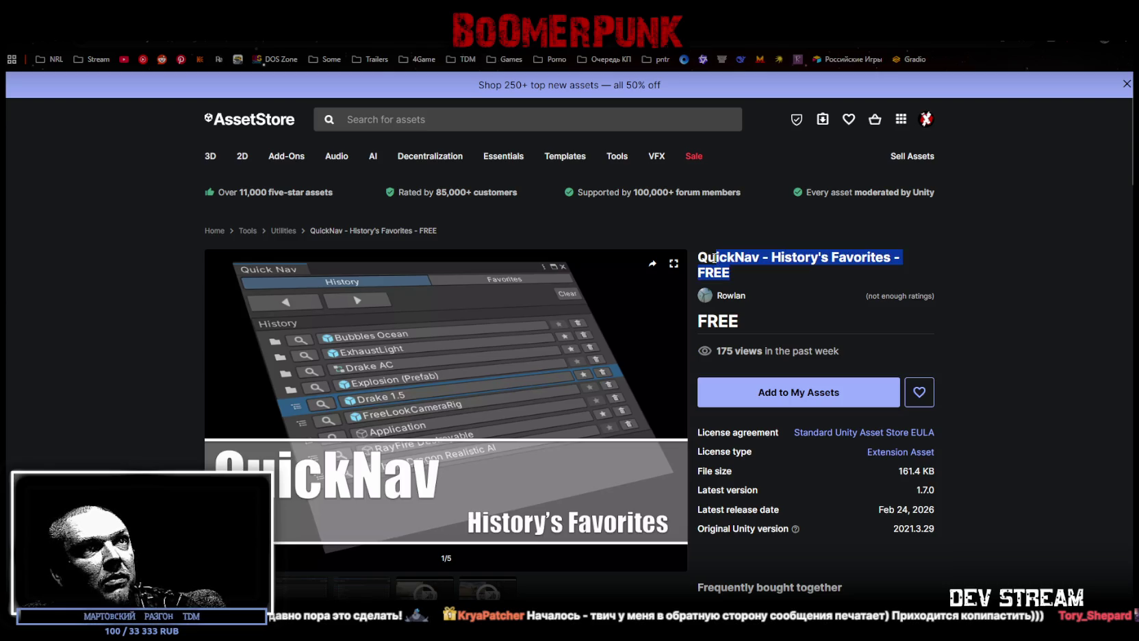
scroll(715, 258, down, 2)
click(298, 483)
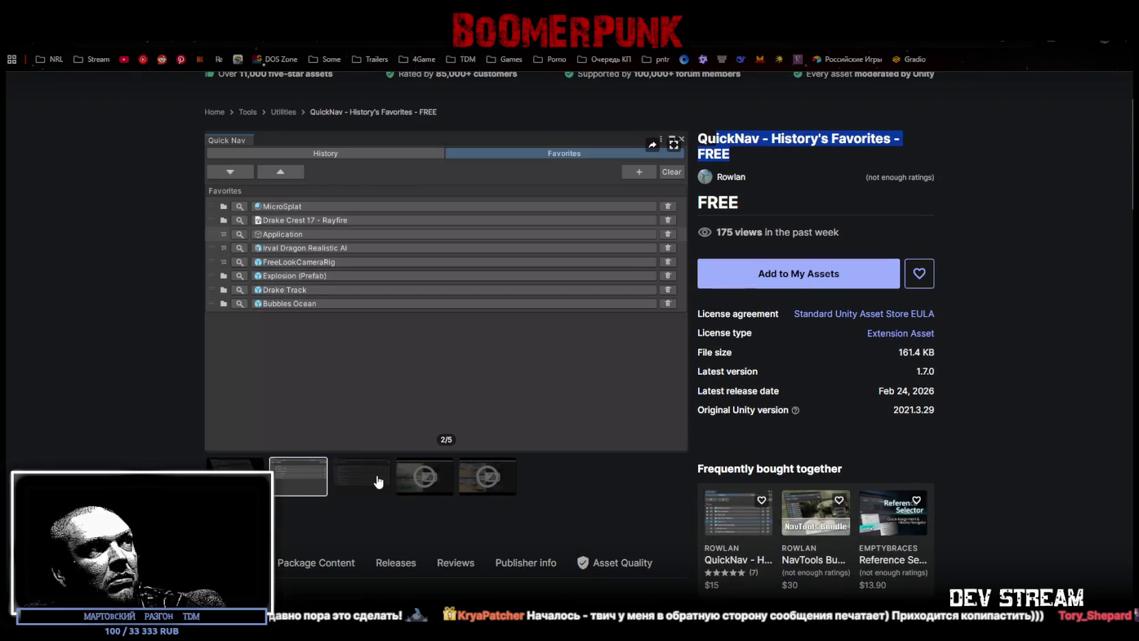
click(378, 481)
mouse_move(363, 260)
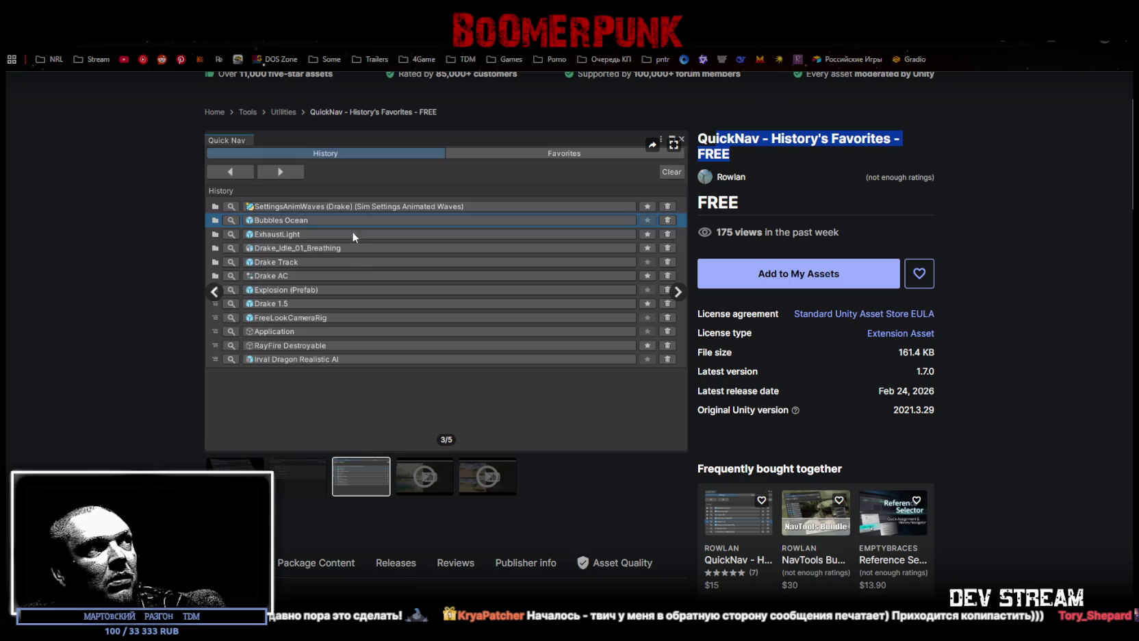
- Add Kyle's Mushroom Pack - Free Pack to My Assets by accepting the terms, then return to the listing
key(alt+Left)
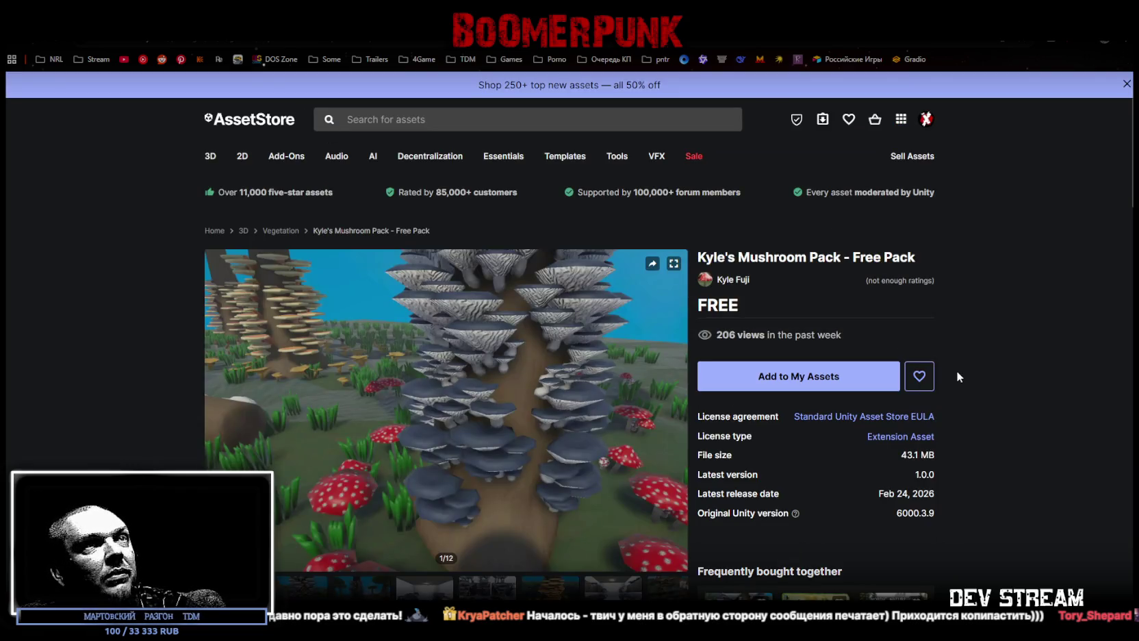
drag(713, 259, 846, 259)
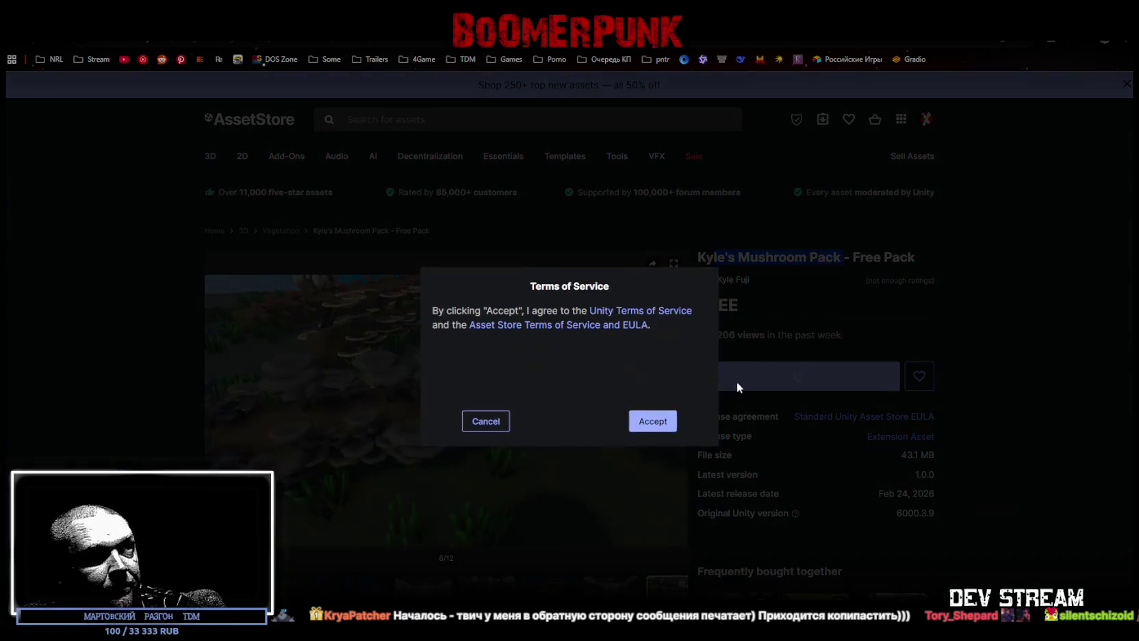
click(653, 421)
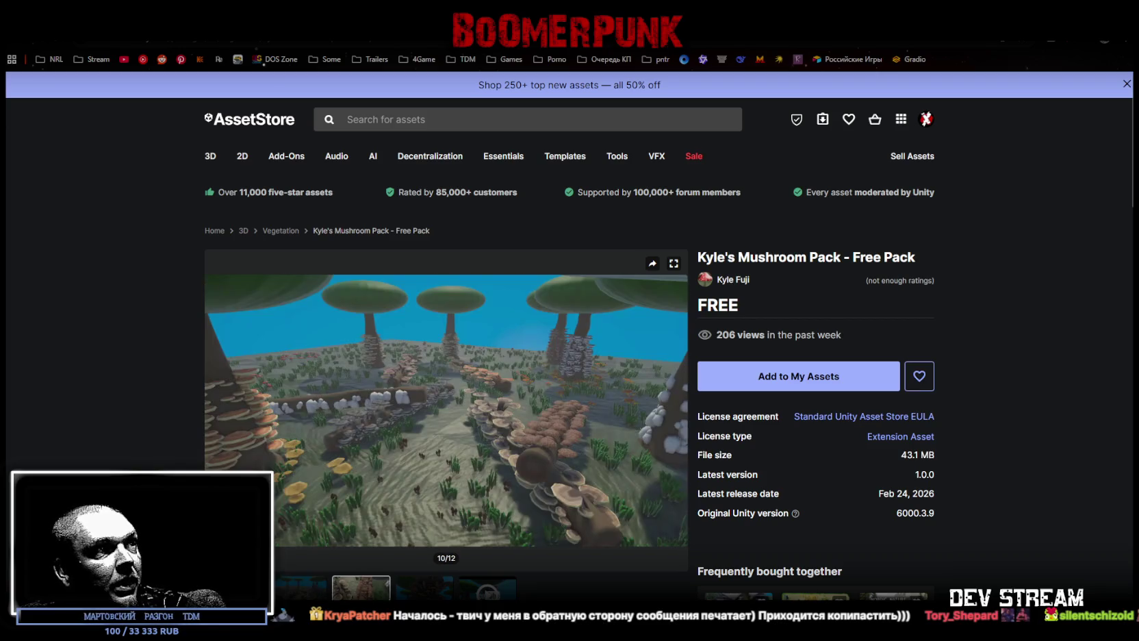
click(440, 597)
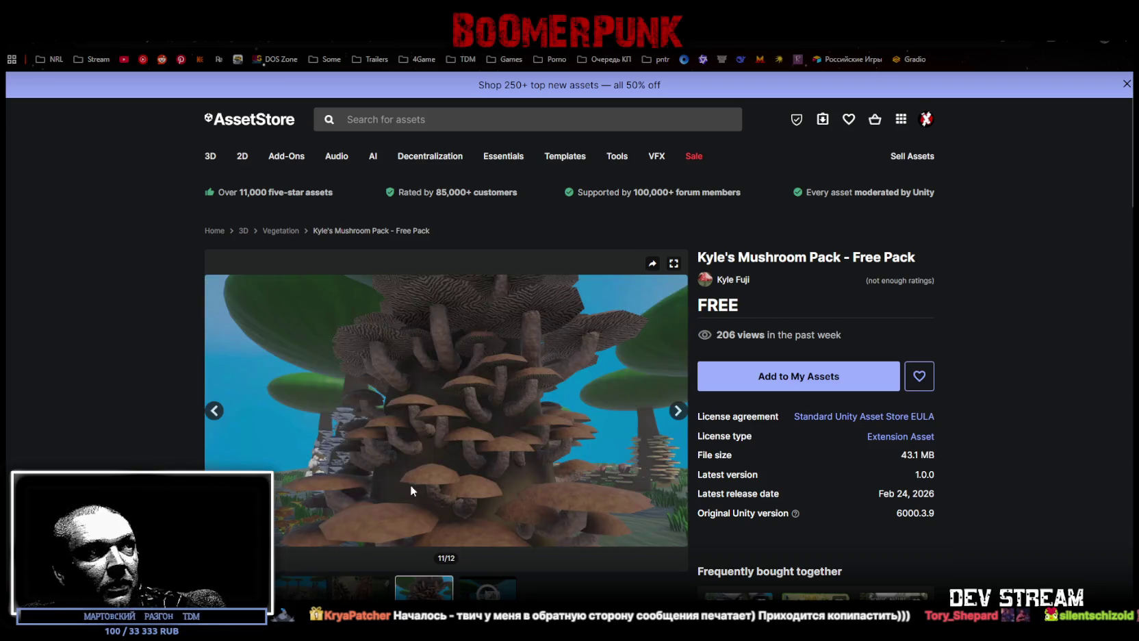
key(alt+Left)
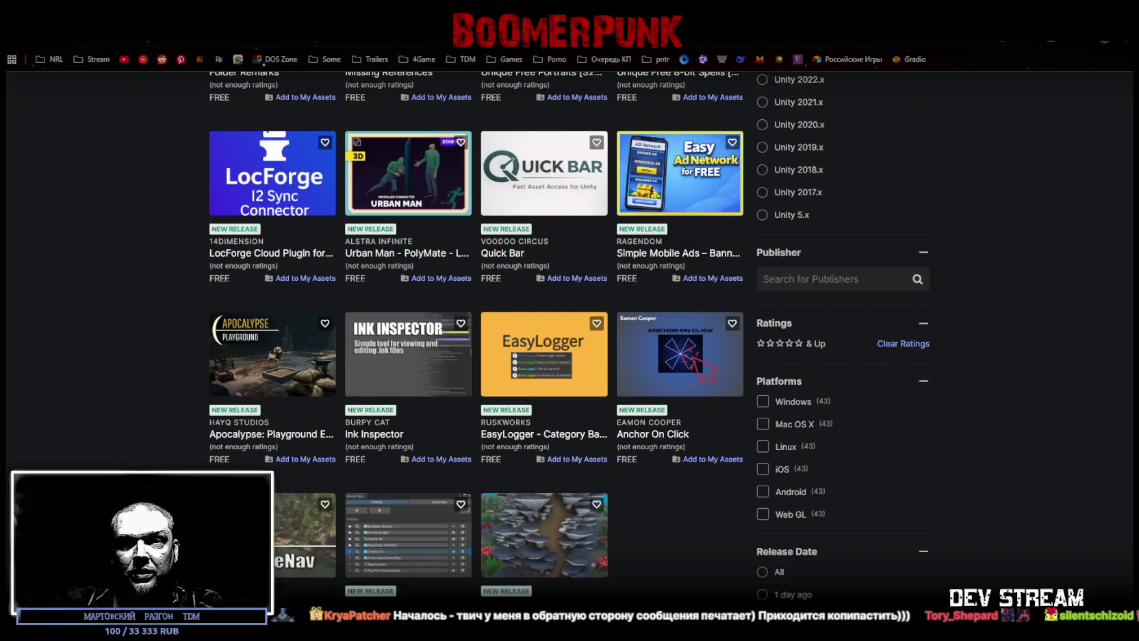
- View page 2 of the free new-release results, then open the My Assets library
mouse_move(562, 401)
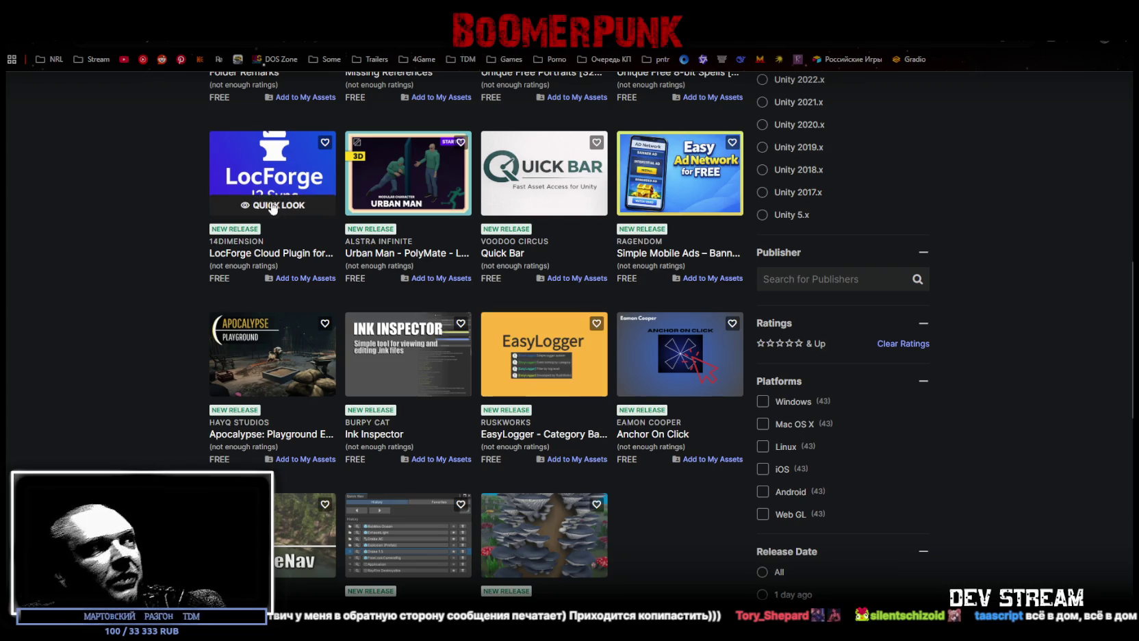
scroll(348, 448, down, 3)
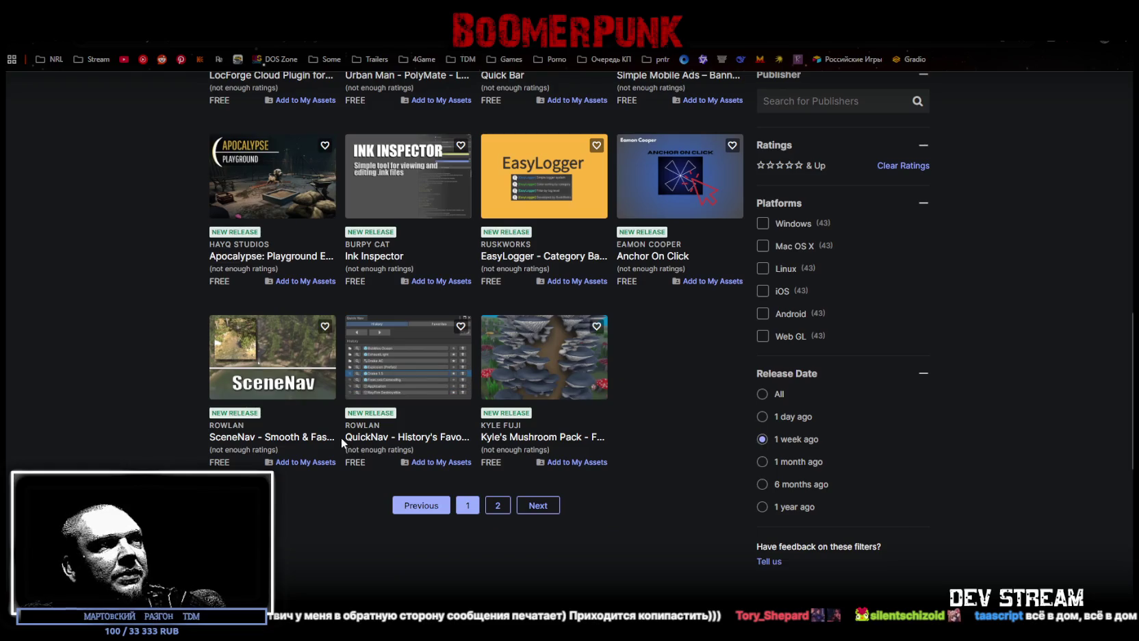
click(501, 508)
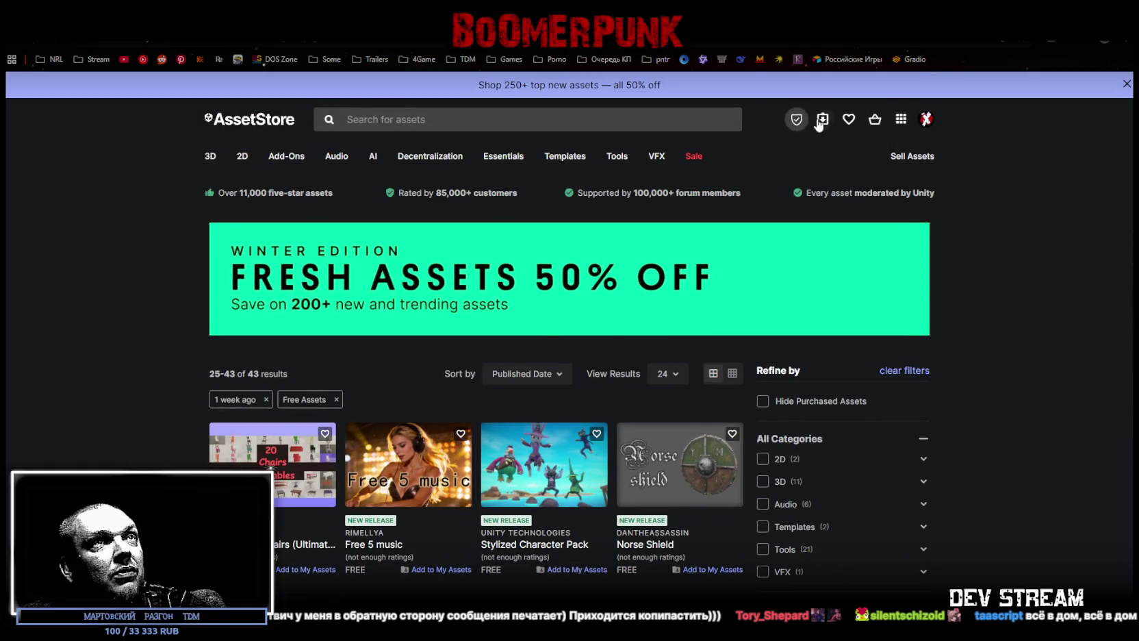
click(821, 121)
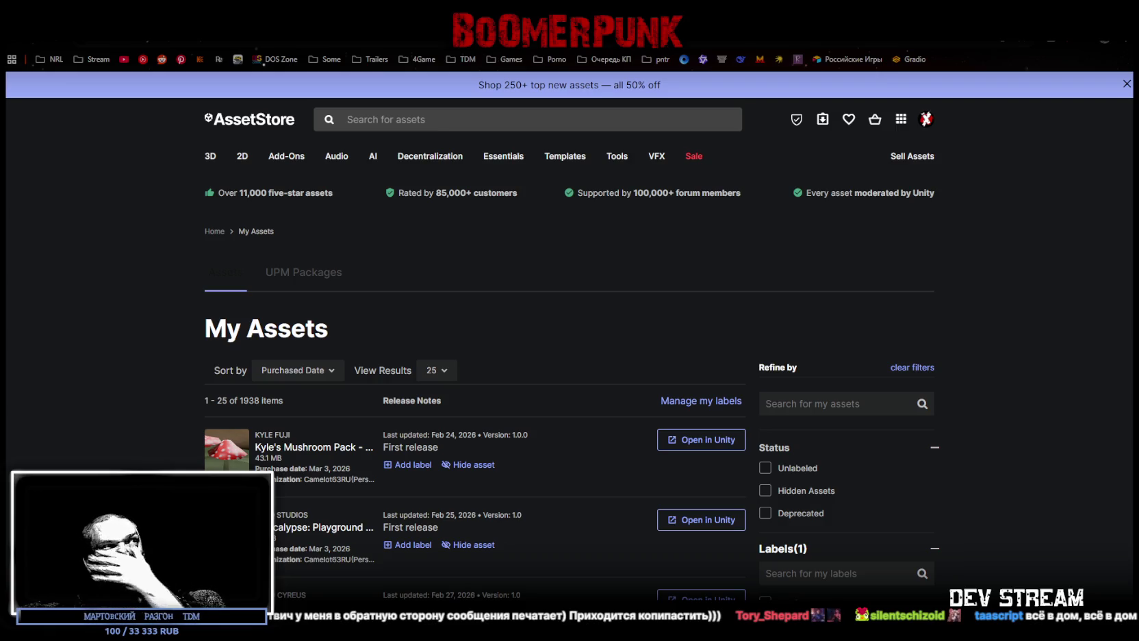
- In Unity Editor, orbit the TestScene4 view along the river and show the Map/Buildings folder files
key(alt+Tab)
mouse_move(530, 340)
mouse_down()
mouse_move(532, 317)
mouse_move(584, 314)
mouse_up()
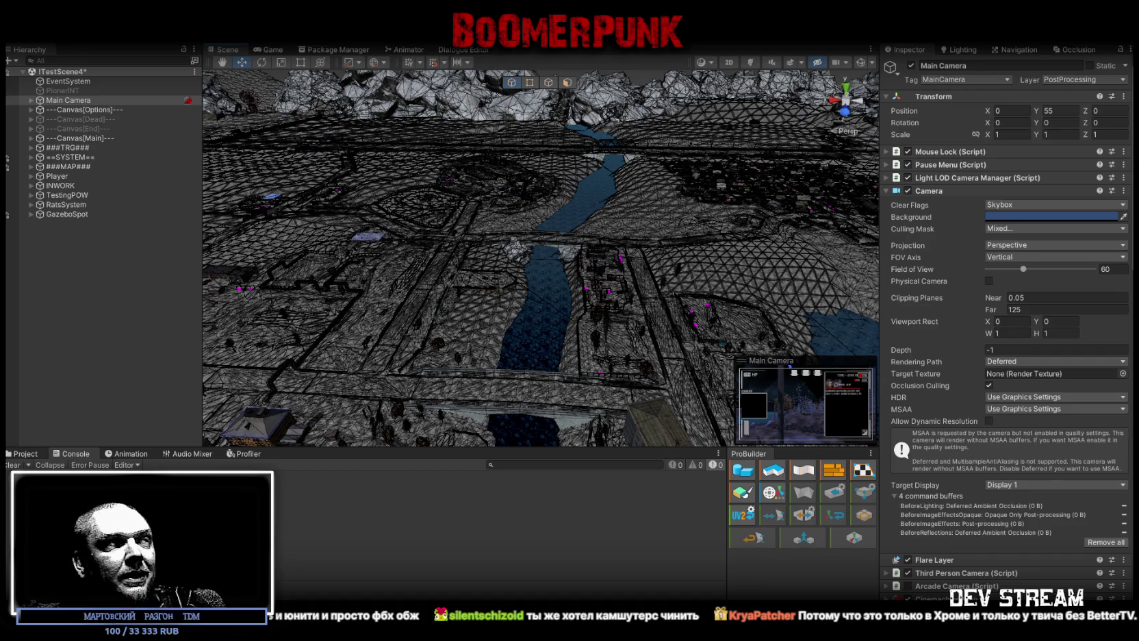
click(27, 454)
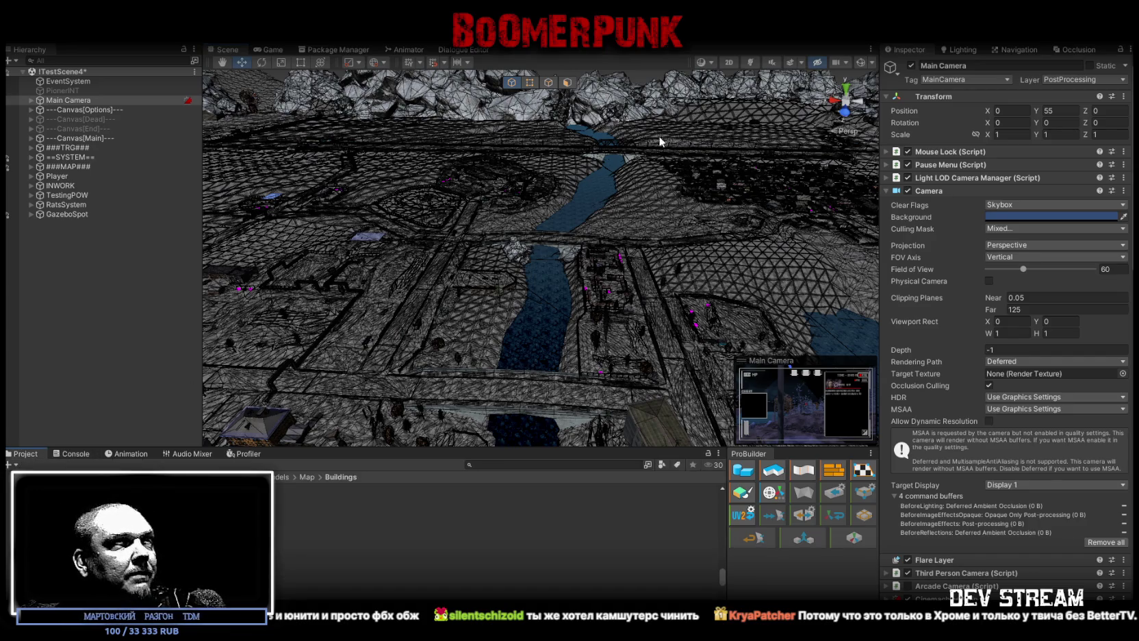
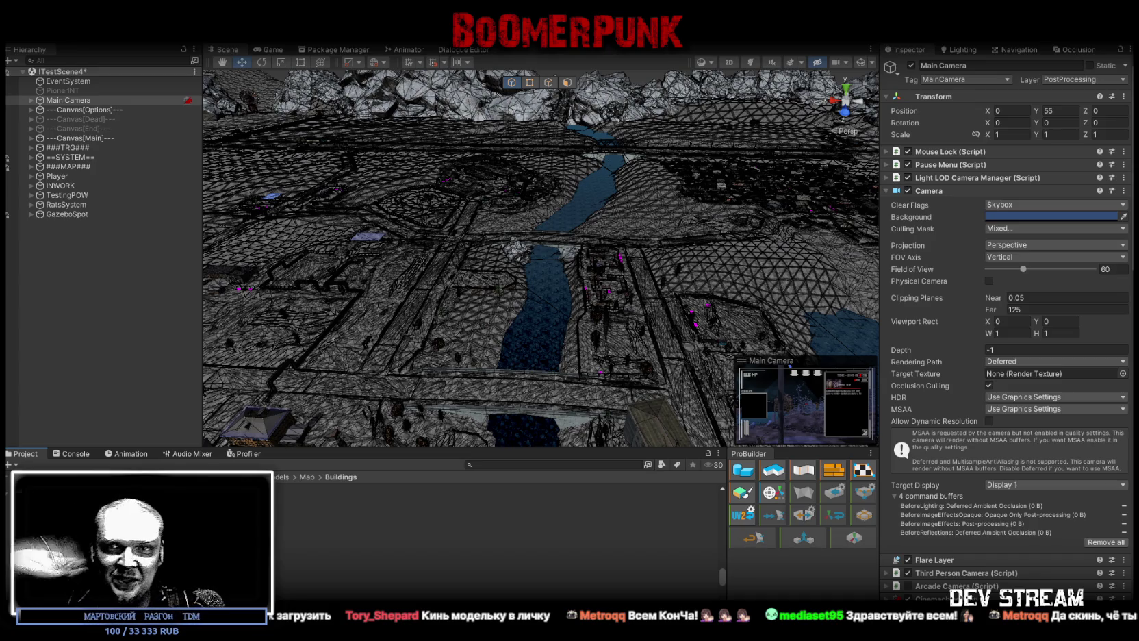
- Fly the Scene view from the river overview over the forested hillside toward the apartment blocks
mouse_move(439, 301)
mouse_down()
mouse_move(366, 323)
mouse_move(200, 323)
mouse_up()
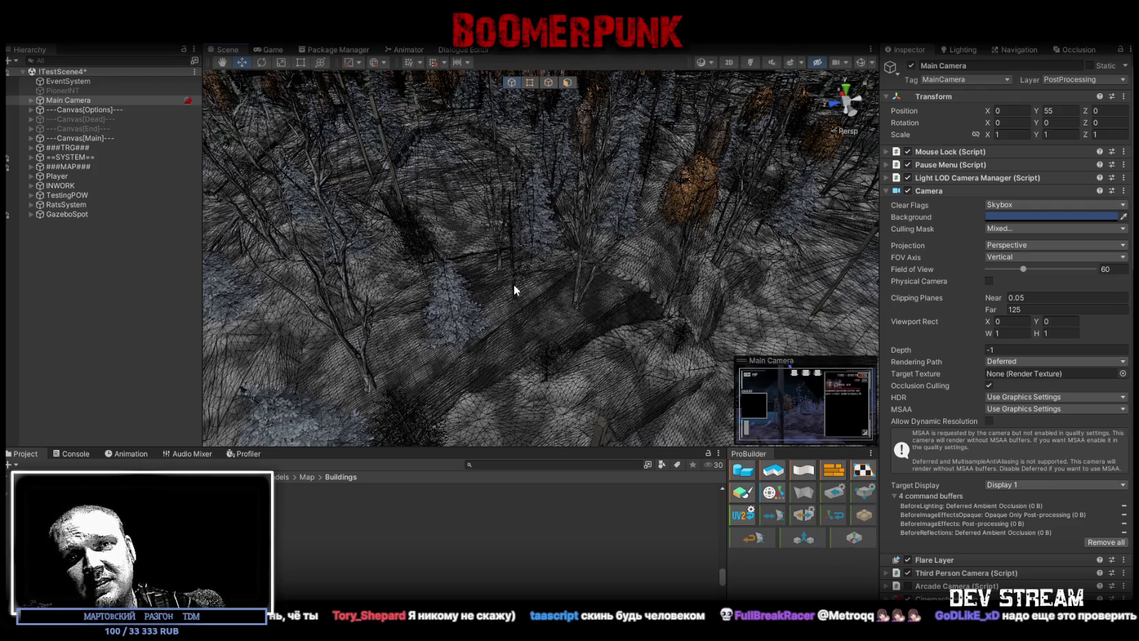
drag(513, 284, 513, 226)
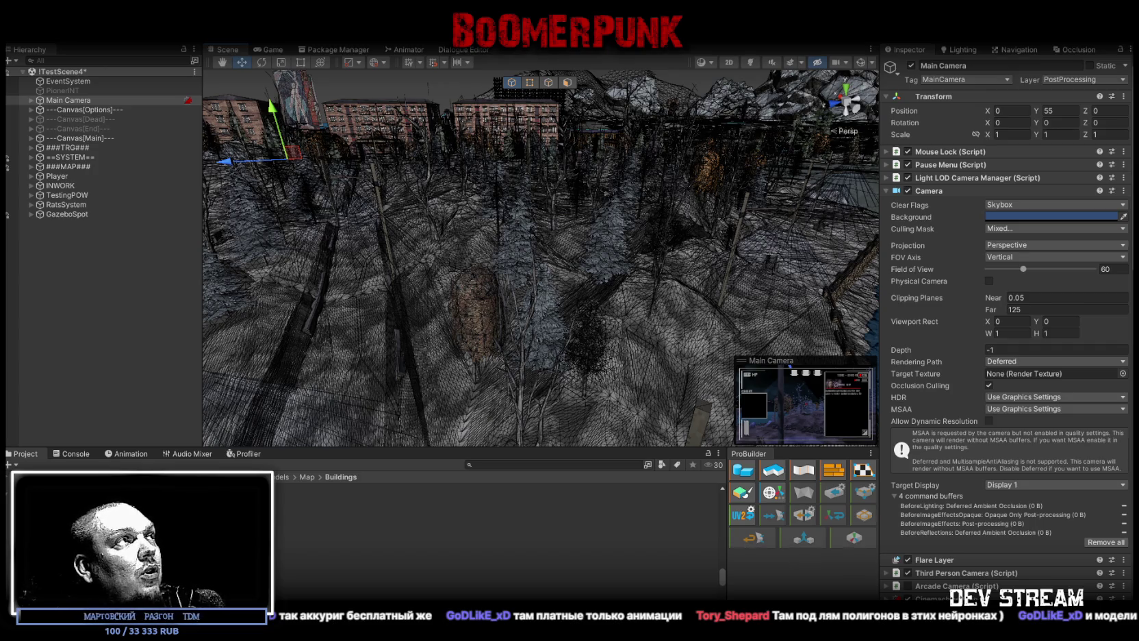
- Unfold Player > root > pelvis > thigh_l, frame CC_Base_L_ThighTwist02, then select thigh_twist_01_l
click(31, 176)
click(39, 186)
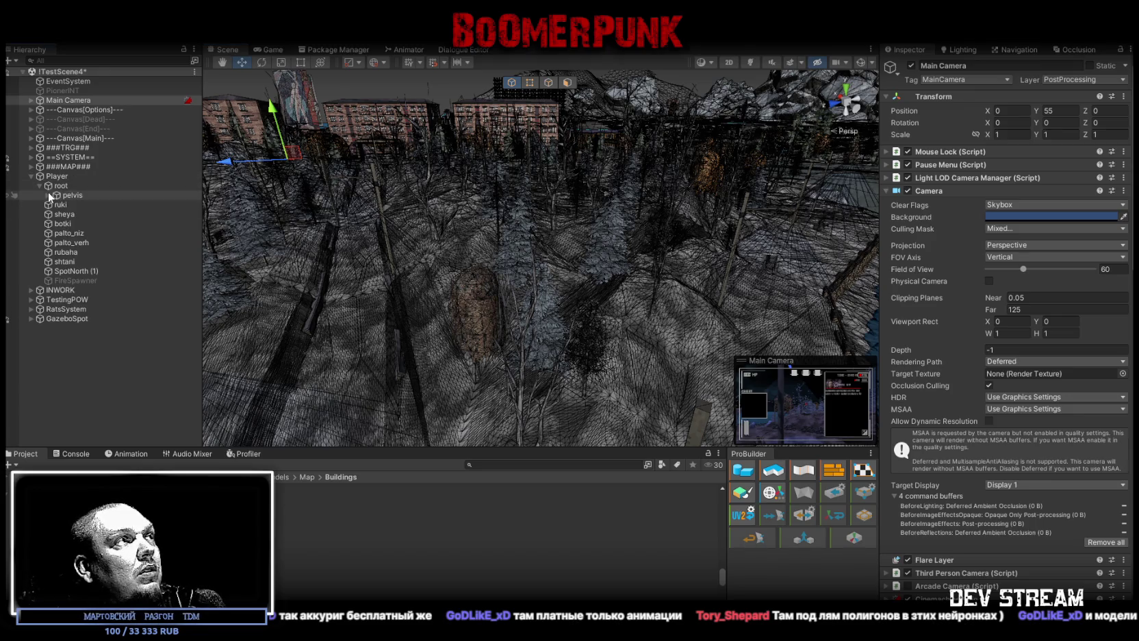
click(48, 195)
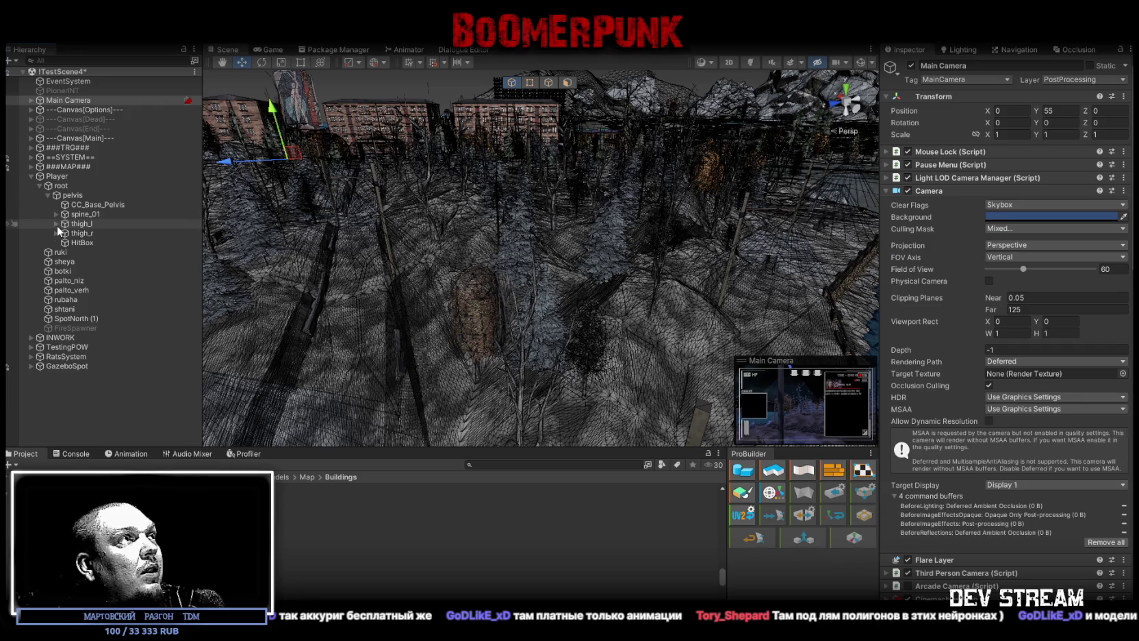
click(56, 224)
click(103, 244)
key(f)
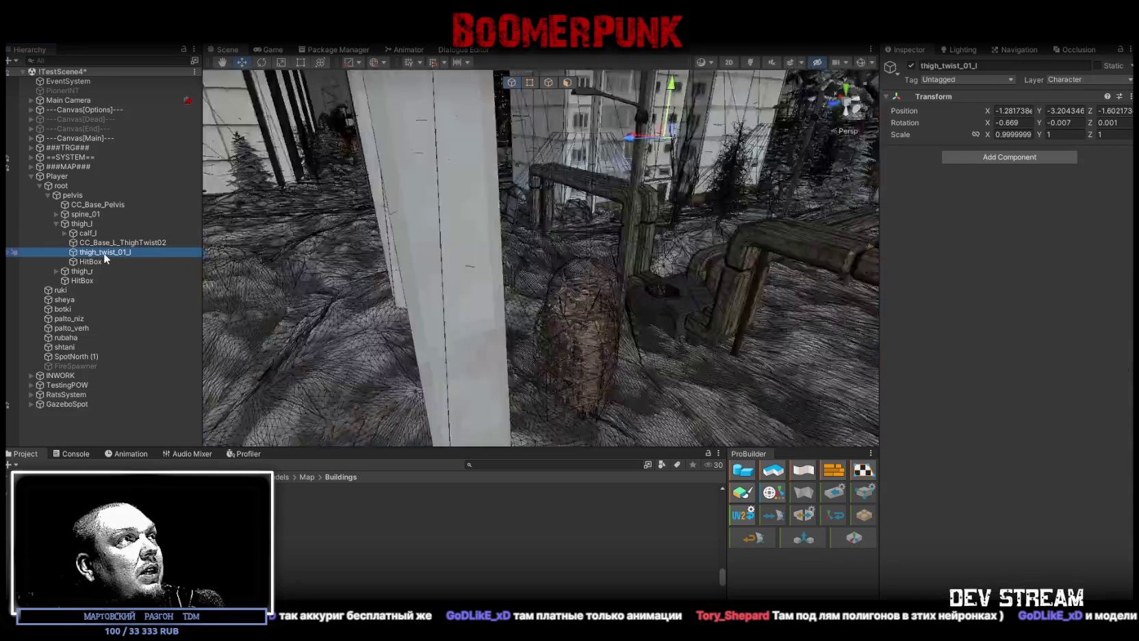
double_click(107, 252)
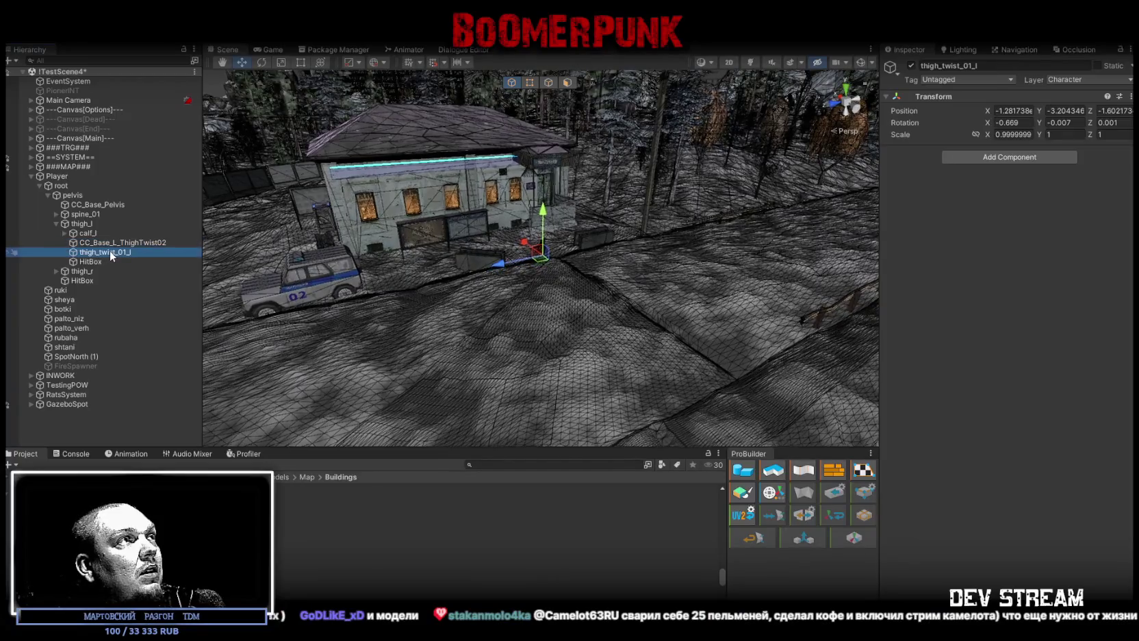
- Fly in toward the left thigh and trial-scale thigh_twist_01_l, undoing it back to 1
key(w)
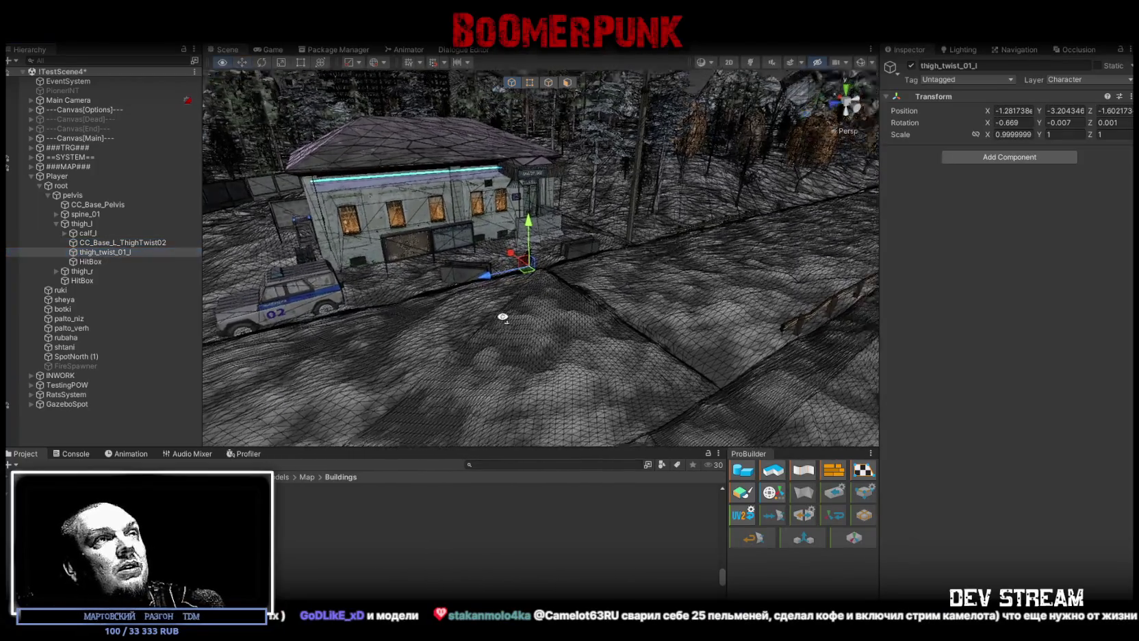
key(w)
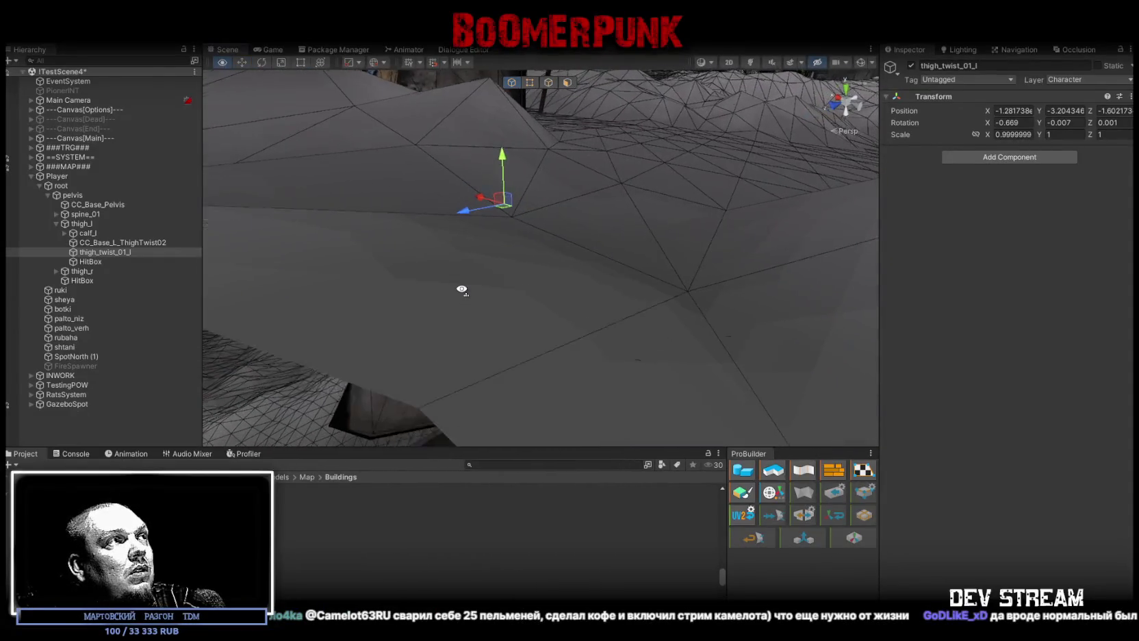
click(138, 243)
click(116, 252)
key(r)
scroll(629, 174, up, 5)
key(ctrl+z)
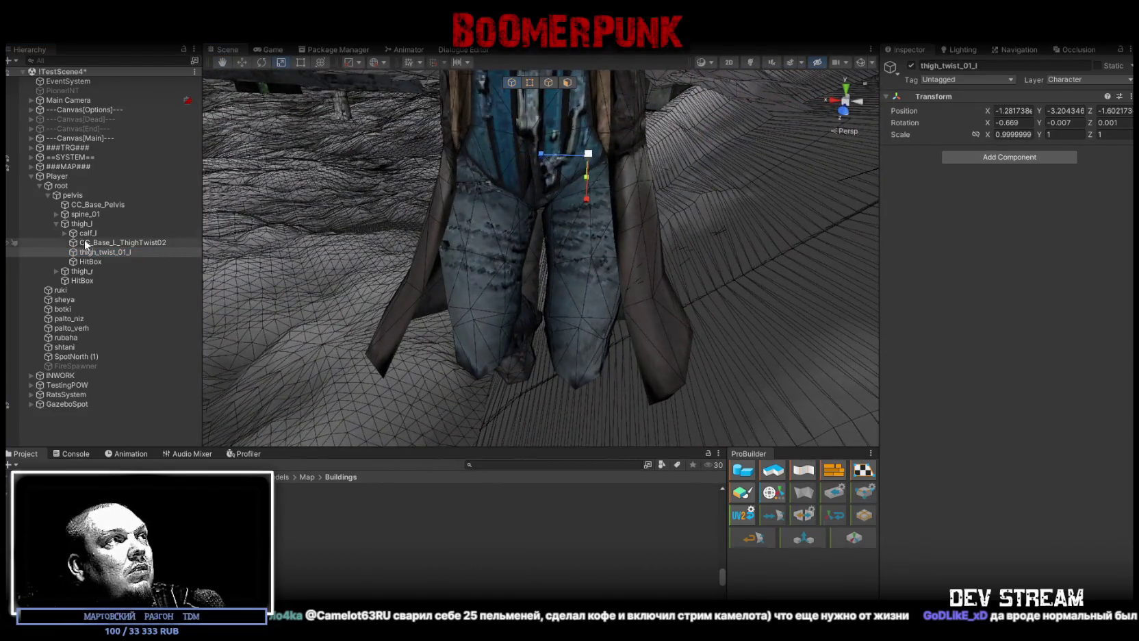
- Trial-scale calf_l and CC_Base_L_ThighTwist02 (up to about 1.99), undoing each back to scale 1
click(85, 234)
drag(583, 361, 678, 343)
key(ctrl+z)
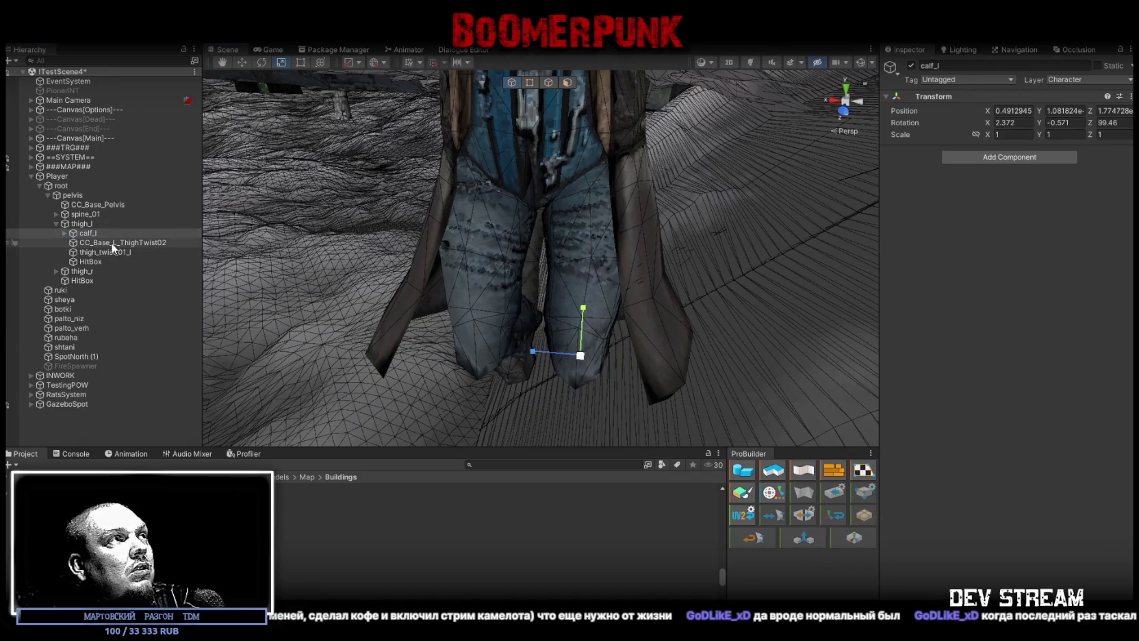
click(118, 243)
drag(584, 247, 667, 238)
key(ctrl+z)
drag(520, 239, 562, 240)
mouse_move(475, 233)
mouse_down()
mouse_move(545, 233)
mouse_move(445, 250)
mouse_move(527, 253)
mouse_up()
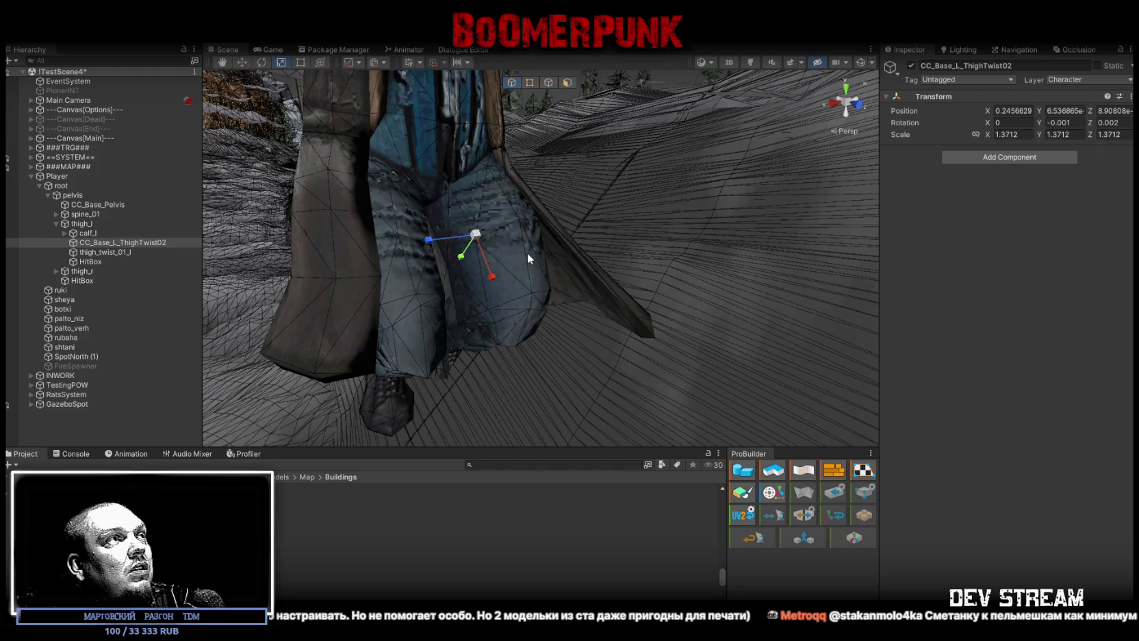
key(ctrl+z)
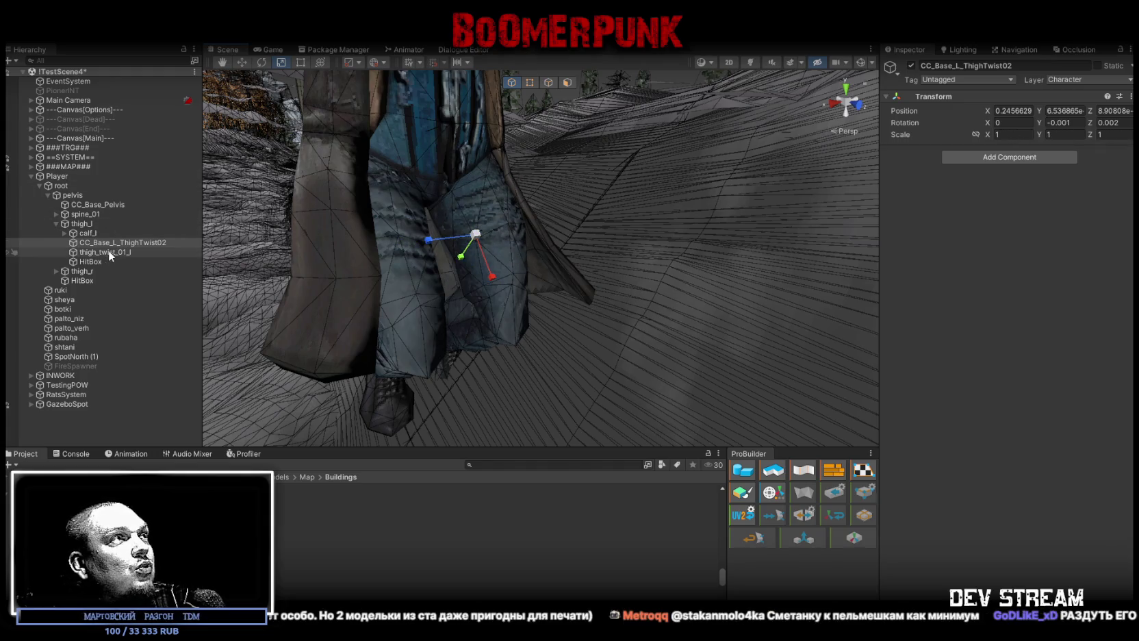
click(86, 233)
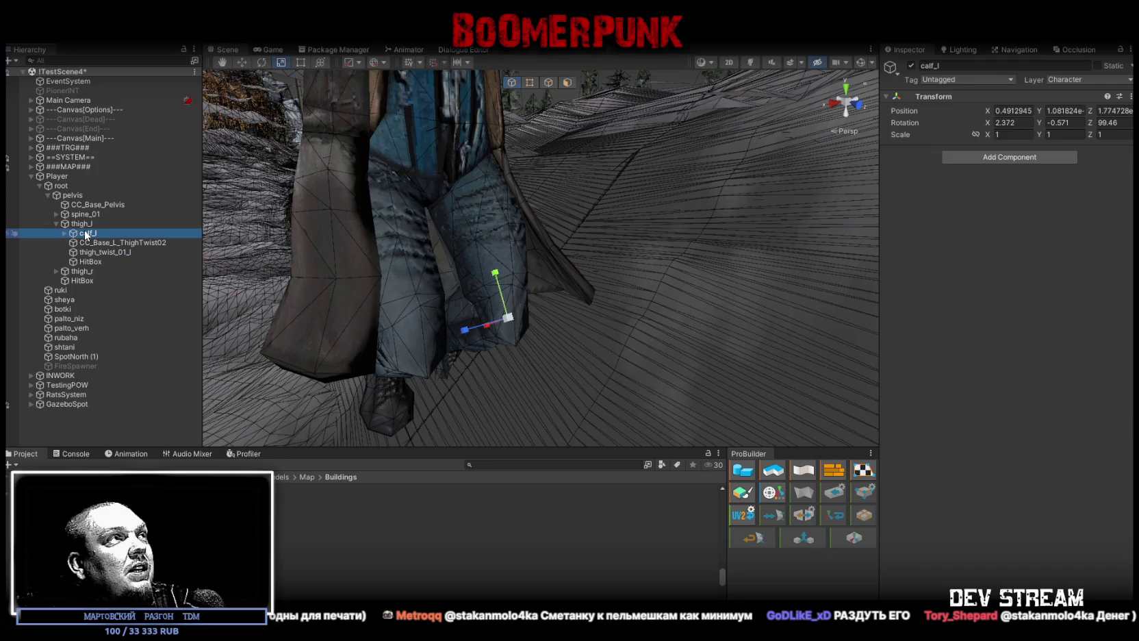
click(120, 241)
click(113, 251)
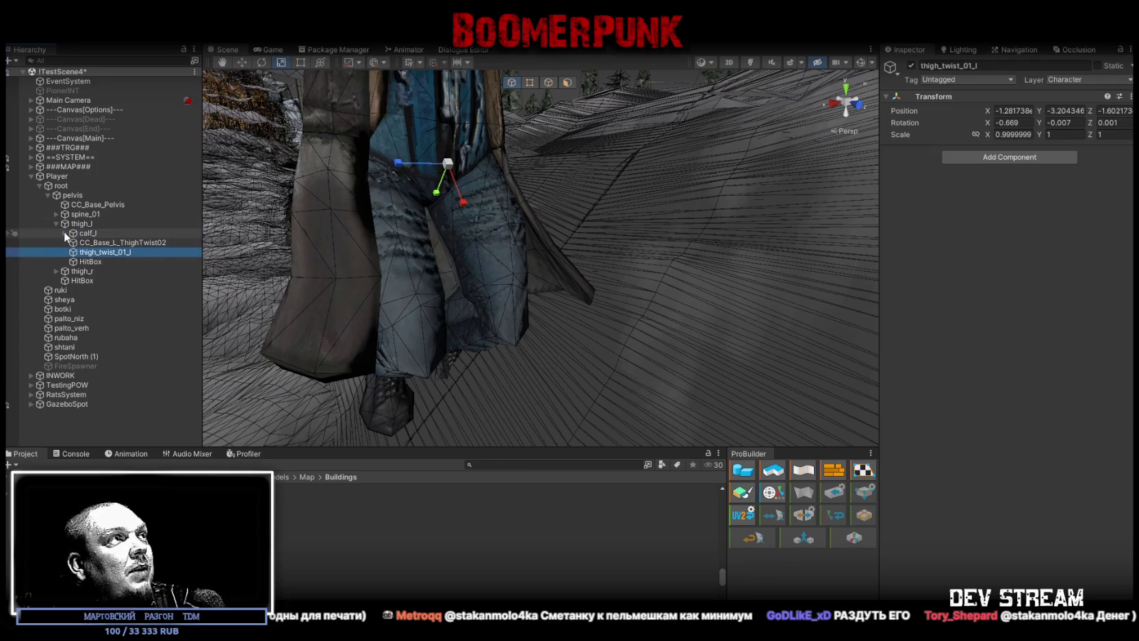
- Collapse thigh_l and unfold spine_01, spine_02 and spine_03 to list spine_03's child bones
click(56, 223)
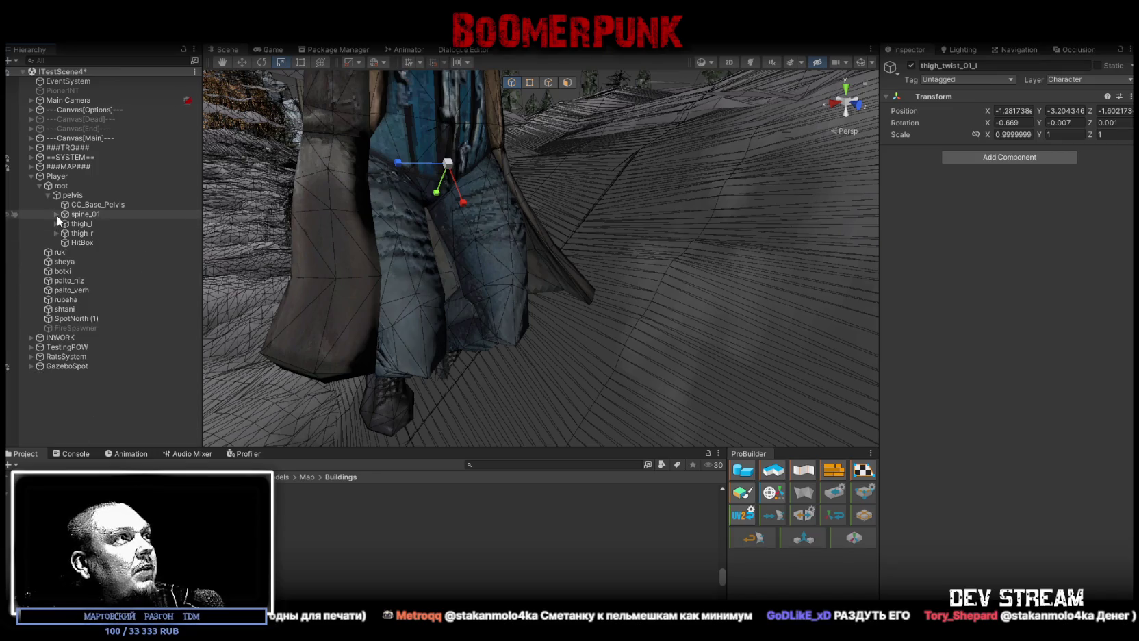
click(56, 214)
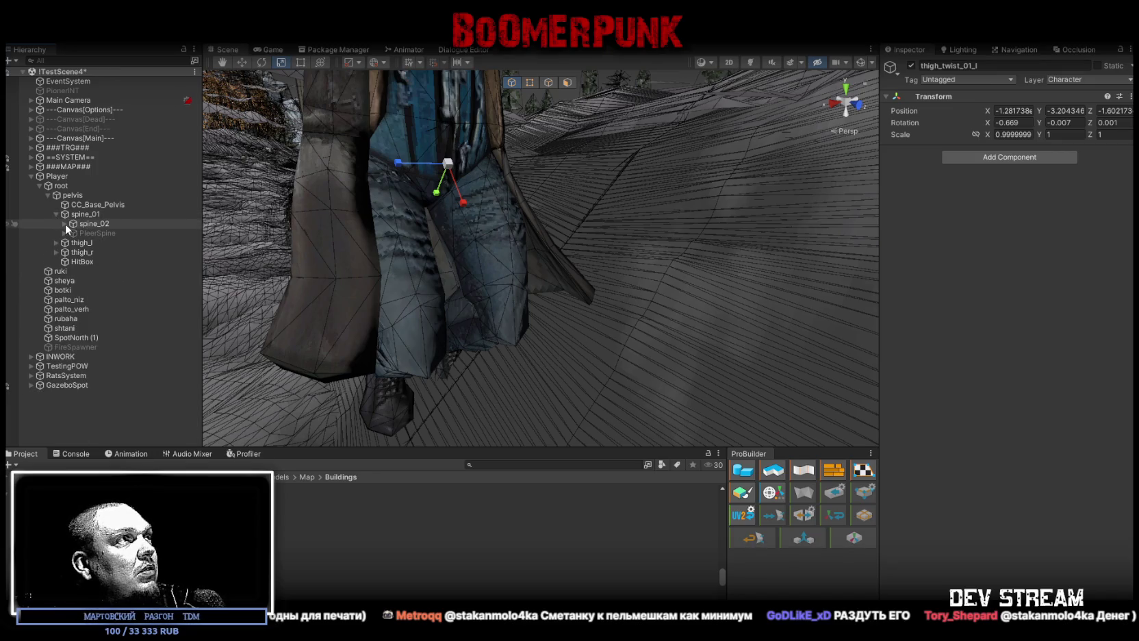
click(64, 223)
click(91, 224)
click(86, 233)
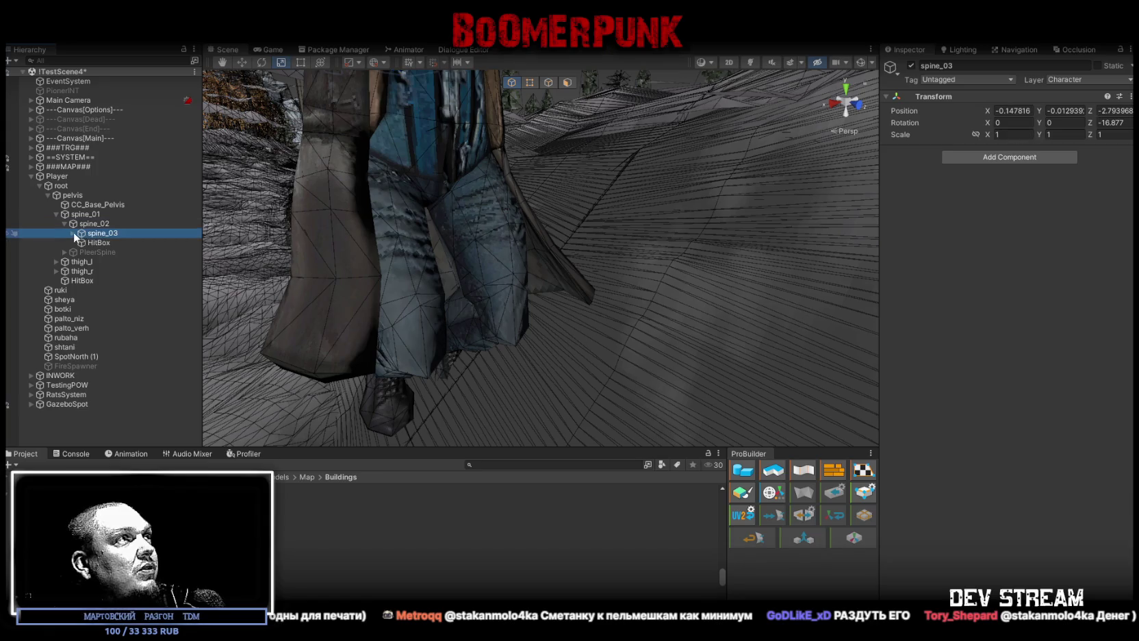
click(74, 233)
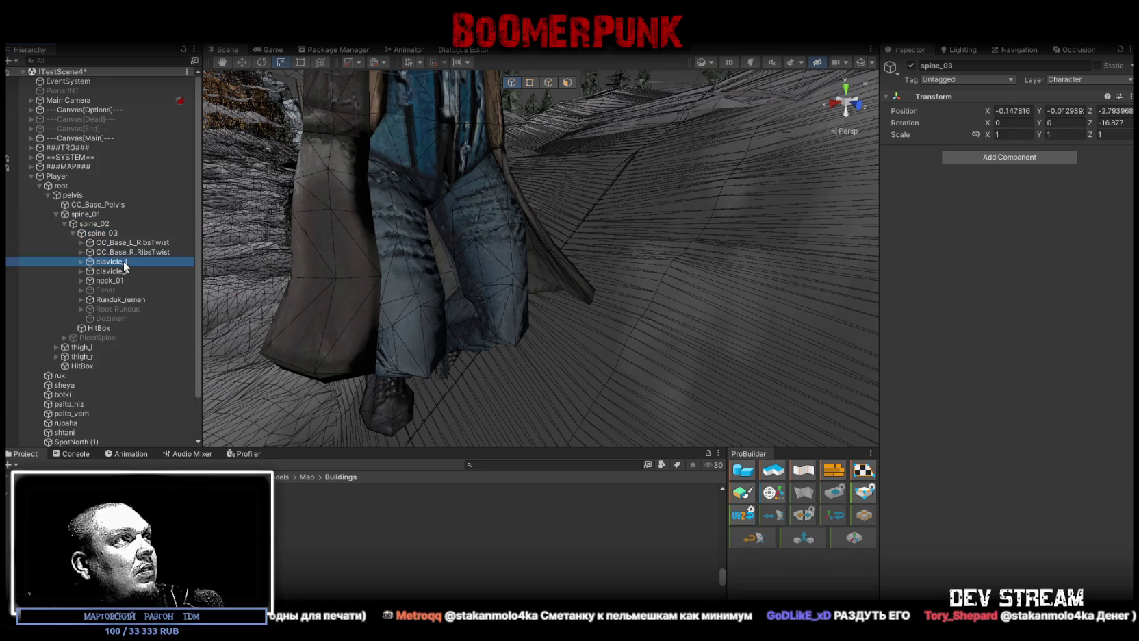
- Select CC_Base_R_RibsTwist and trial-scale it, undoing the change back to scale 1
click(123, 252)
mouse_move(451, 225)
mouse_down()
mouse_move(422, 231)
mouse_move(438, 288)
mouse_move(476, 316)
mouse_move(745, 307)
mouse_up()
key(r)
key(ctrl+z)
click(84, 251)
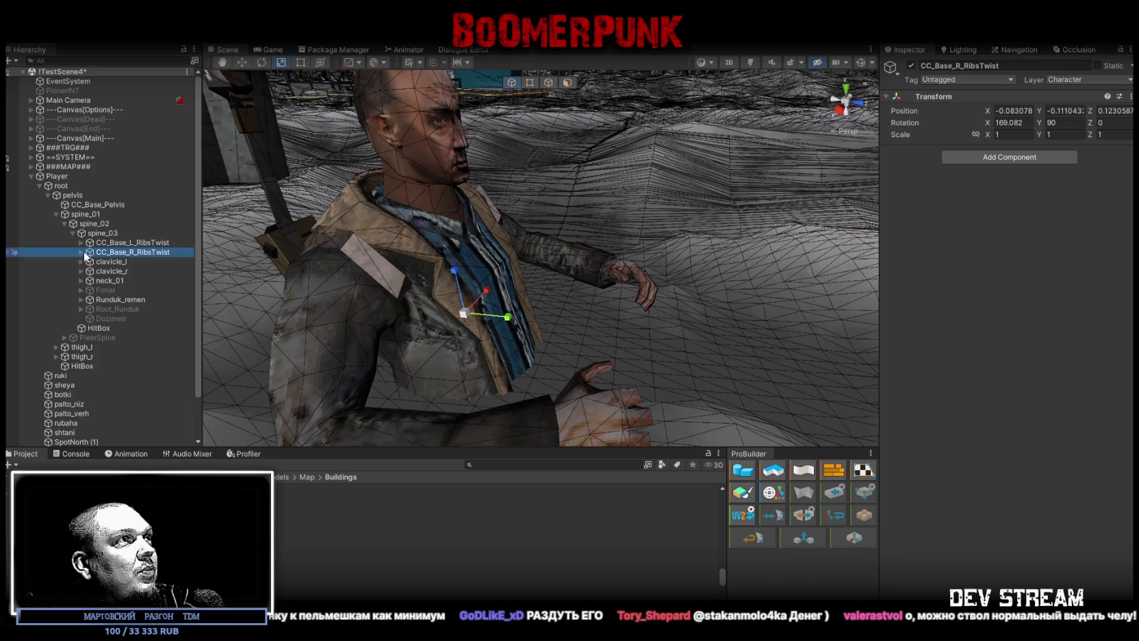
- Unfold CC_Base_R_RibsTwist, trial-scale CC_Base_R_Breast with an undo, then reselect RibsTwist
click(81, 252)
click(127, 261)
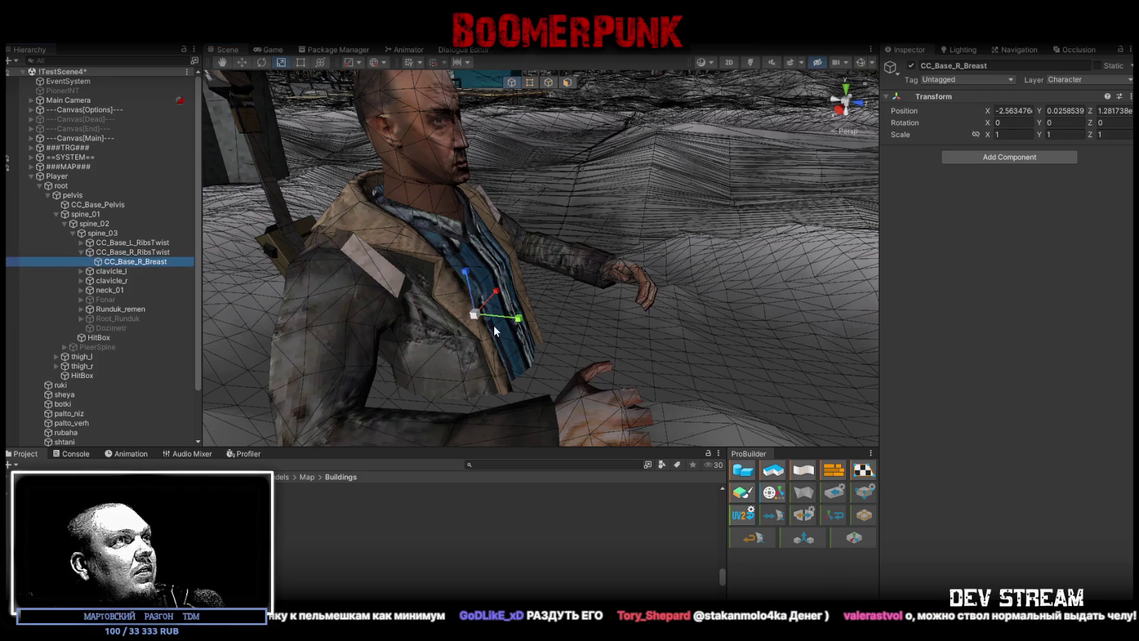
drag(478, 320, 720, 316)
key(ctrl+z)
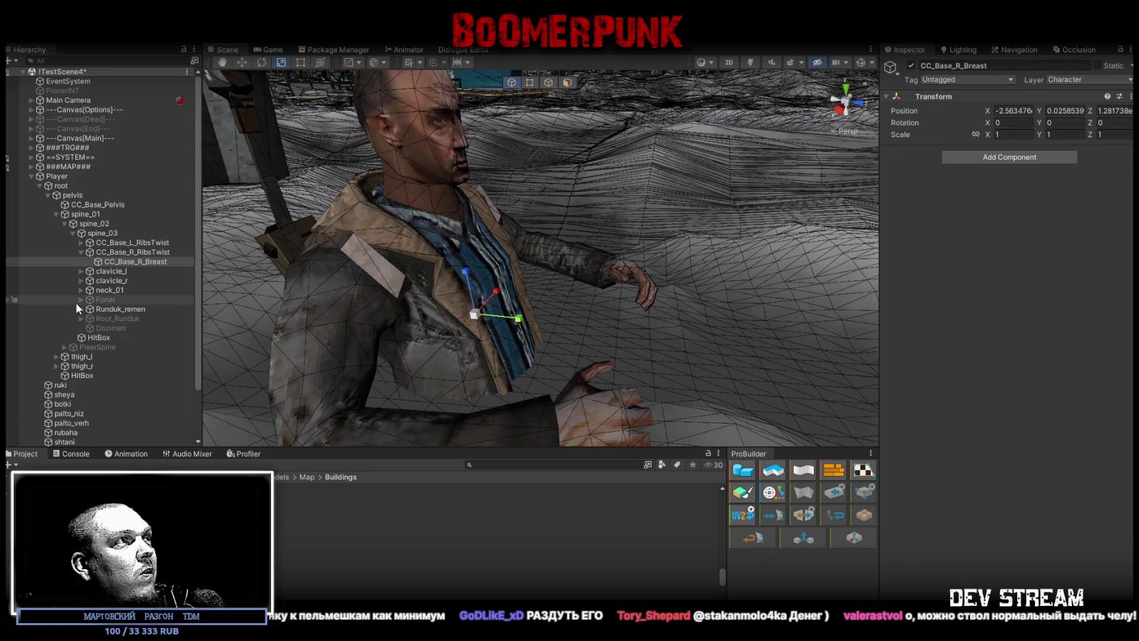
click(84, 253)
- Fold CC_Base_R_RibsTwist, fly down the town road past the police car, then reframe the bone
click(81, 252)
mouse_move(370, 250)
mouse_down()
mouse_move(231, 144)
mouse_move(376, 182)
mouse_move(509, 195)
mouse_up()
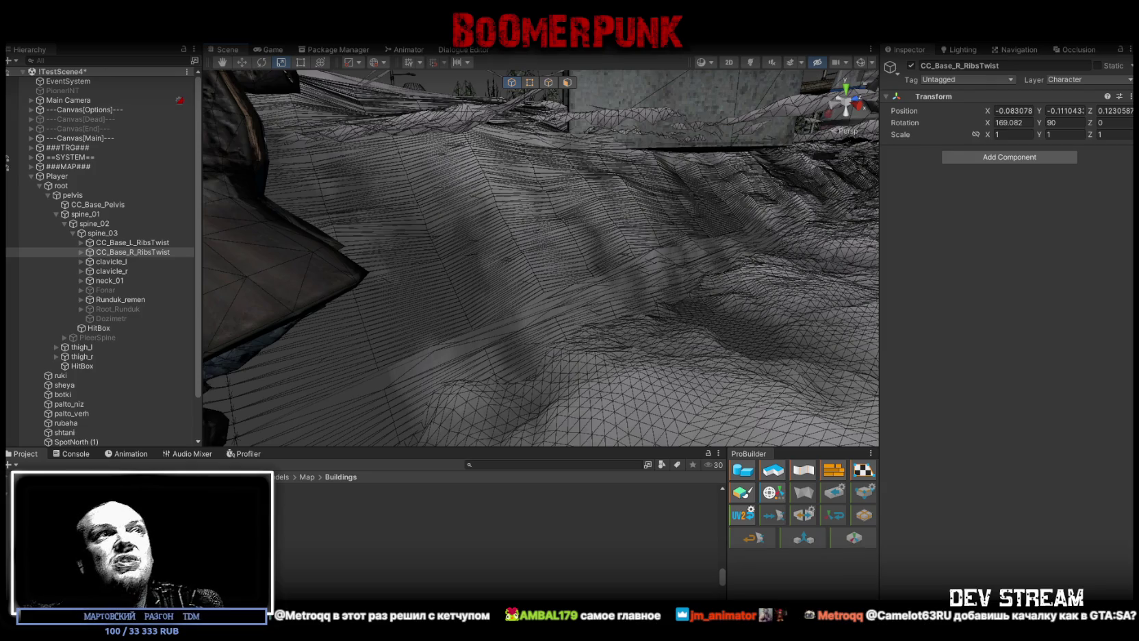
drag(802, 252, 873, 254)
drag(679, 210, 637, 209)
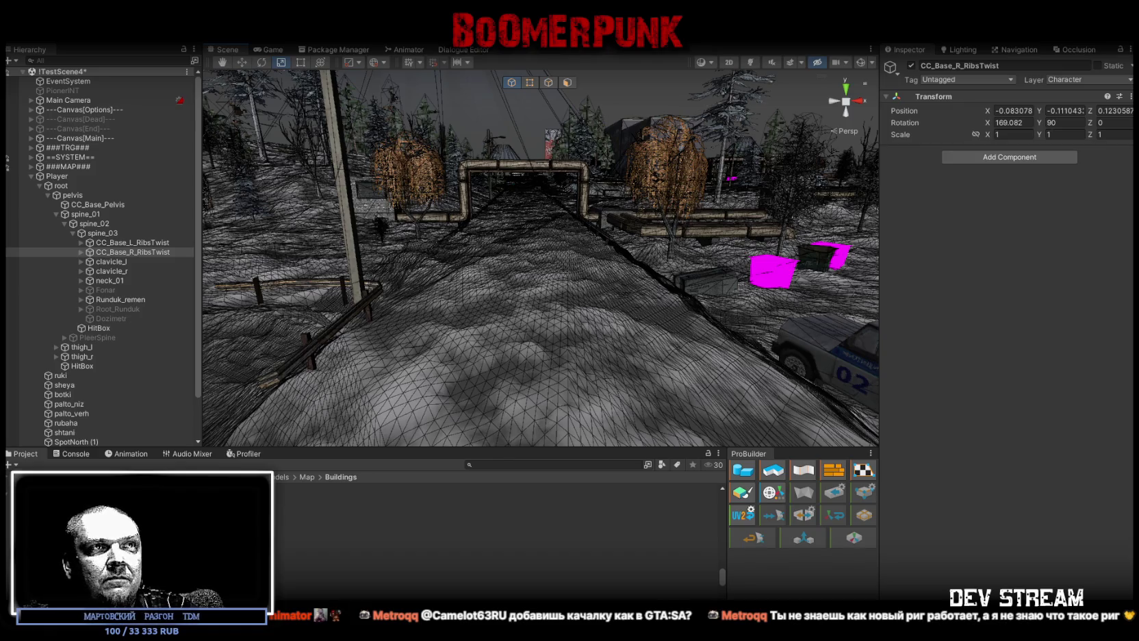
key(f)
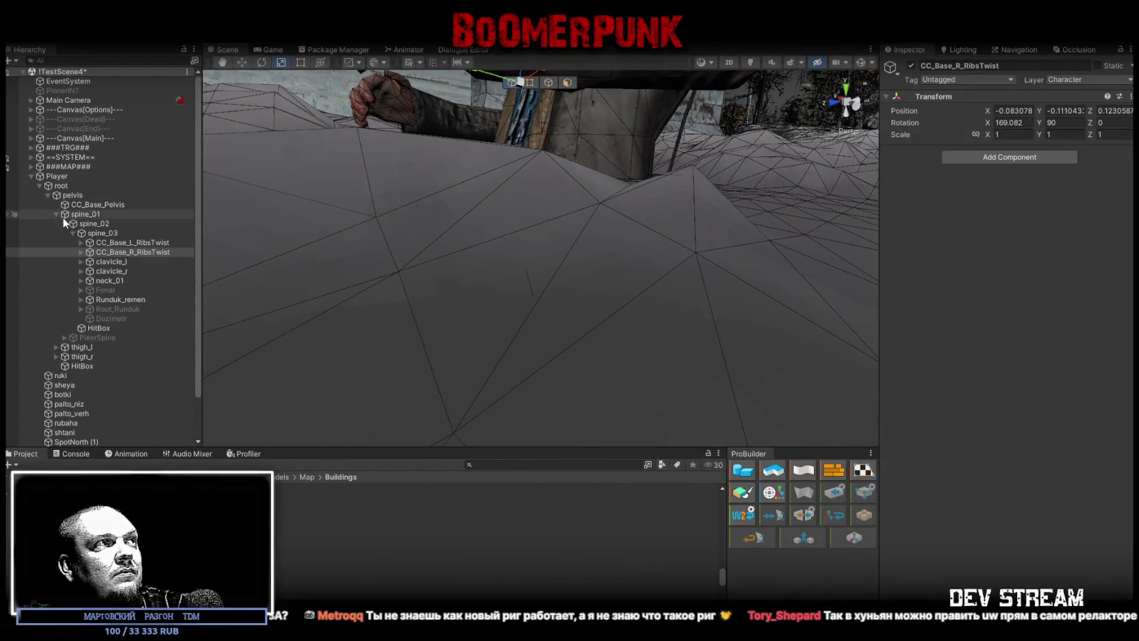
- Select calf_l under thigh_l and rotate it to bend the left lower leg (2.372, -0.571, 99.46)
click(56, 347)
double_click(81, 356)
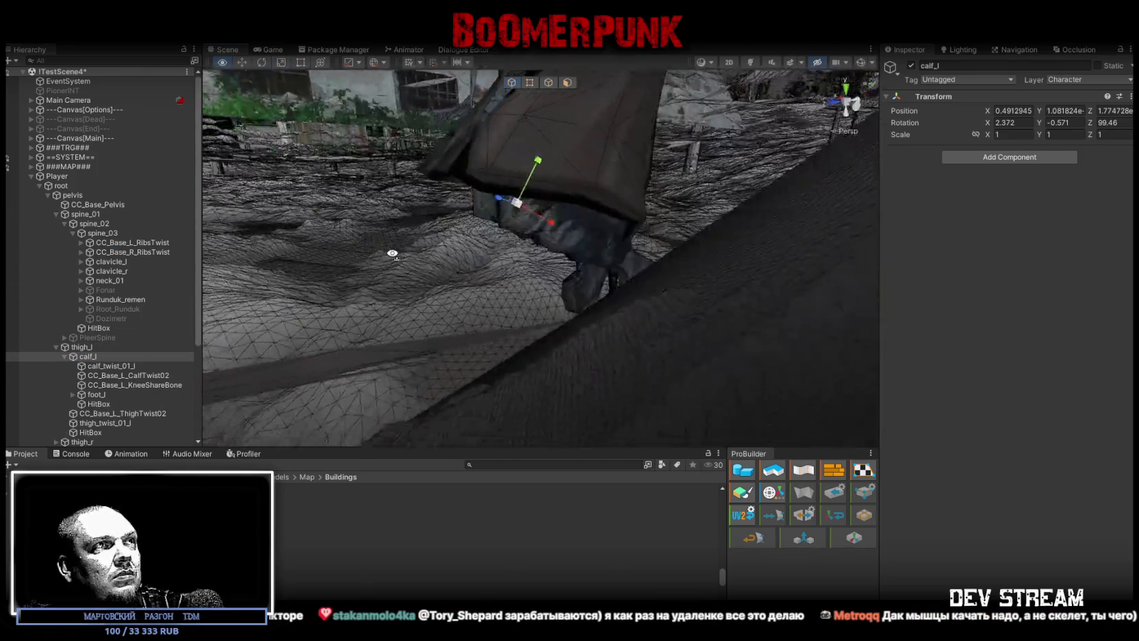
key(e)
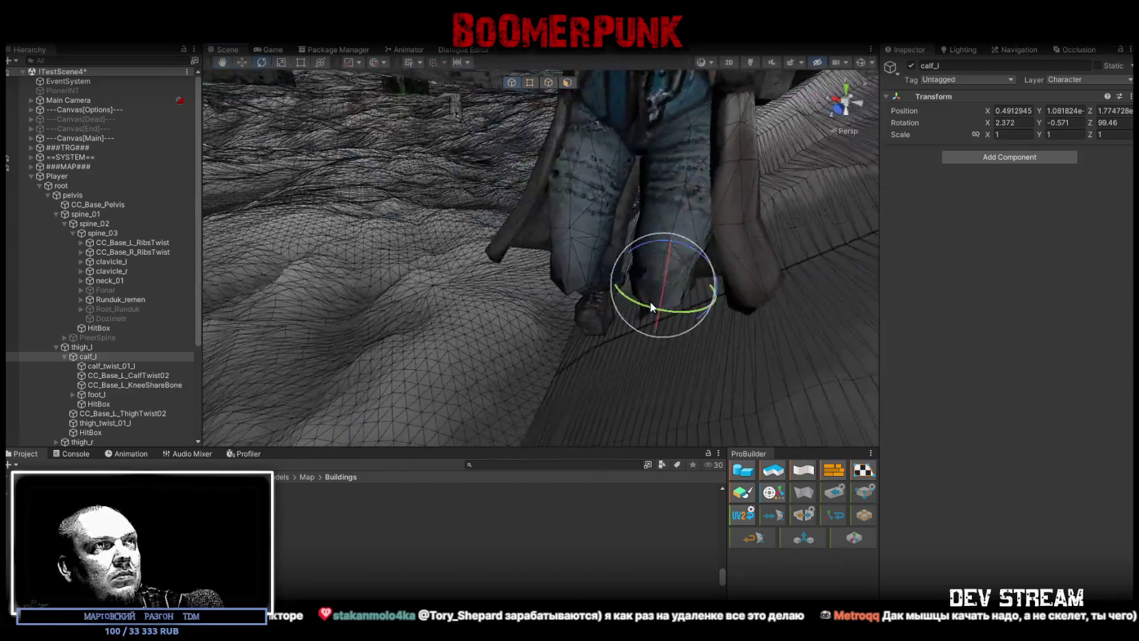
mouse_move(662, 283)
mouse_down()
mouse_move(708, 175)
mouse_move(719, 102)
mouse_up()
mouse_move(414, 304)
mouse_down()
mouse_move(722, 310)
mouse_move(508, 245)
mouse_up()
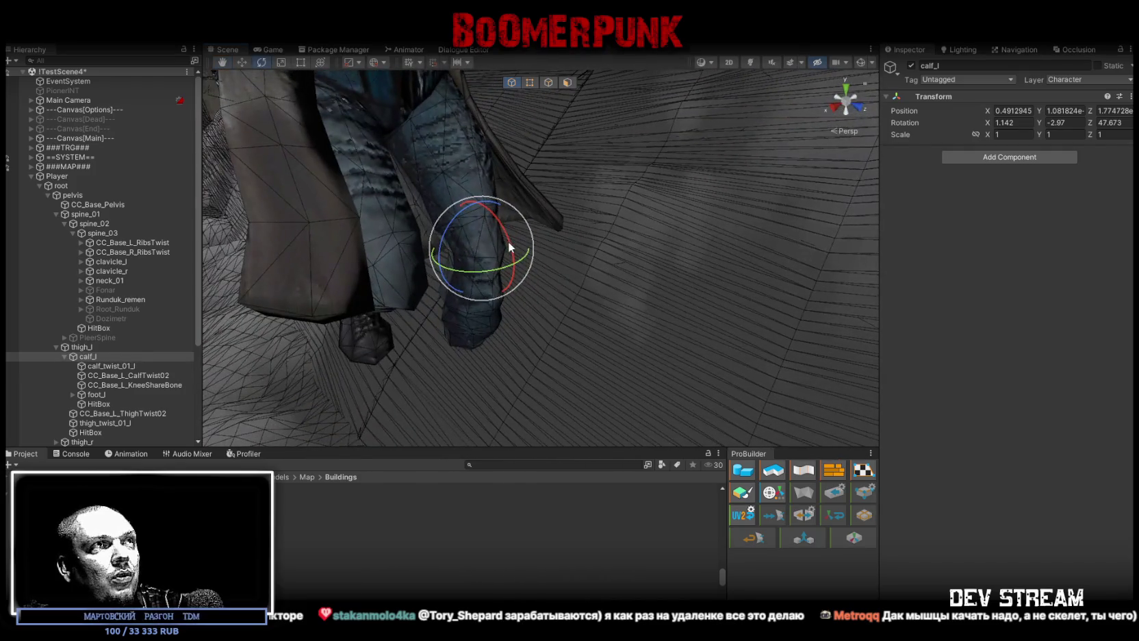
click(474, 165)
click(495, 219)
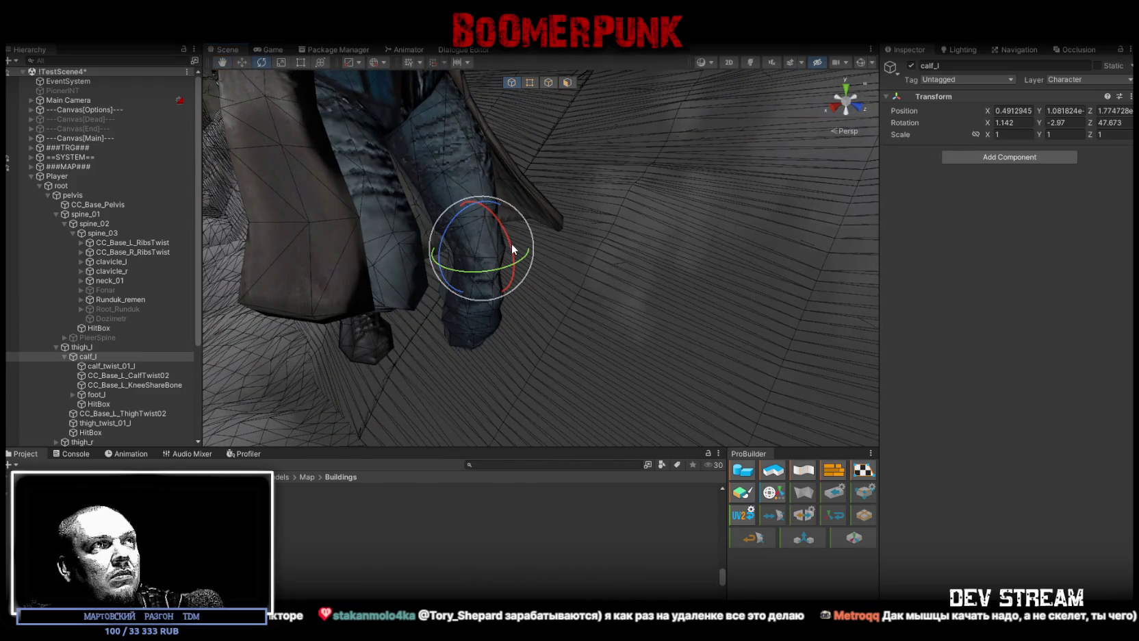
mouse_move(512, 243)
mouse_down()
mouse_move(501, 319)
mouse_move(341, 65)
mouse_move(438, 316)
mouse_move(370, 38)
mouse_move(359, 98)
mouse_move(373, 38)
mouse_move(424, 82)
mouse_move(609, 184)
mouse_up()
- Pull back from the leg and fly over the terrain toward the road and the pipe arch
mouse_move(612, 230)
mouse_down()
mouse_move(939, 230)
mouse_move(919, 222)
mouse_up()
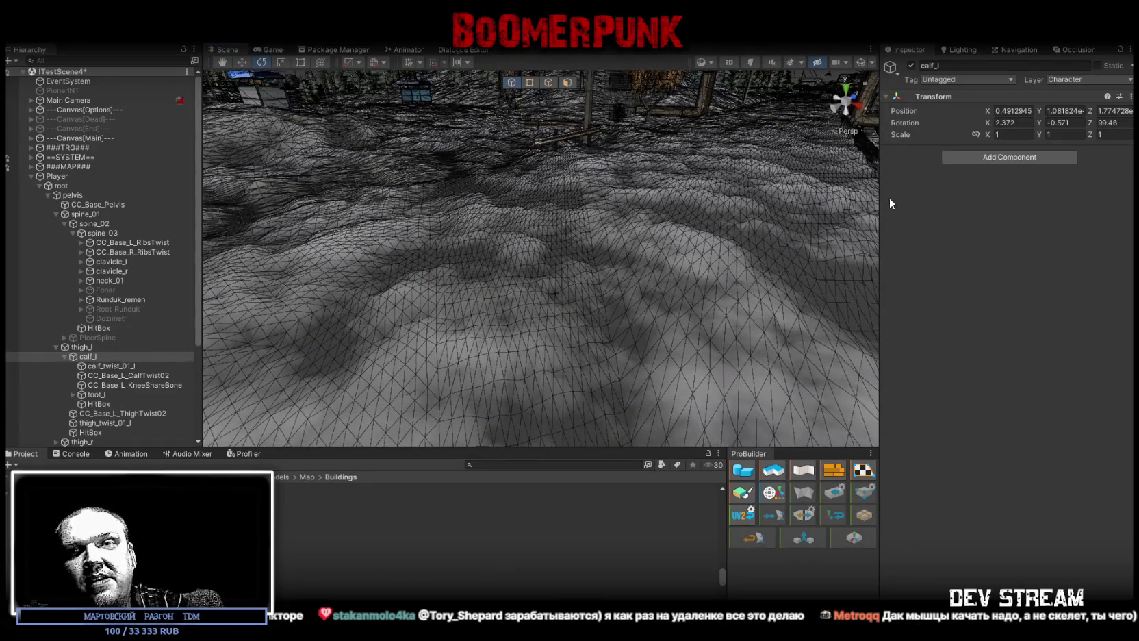
mouse_move(822, 189)
mouse_down()
mouse_move(734, 181)
mouse_move(724, 146)
mouse_up()
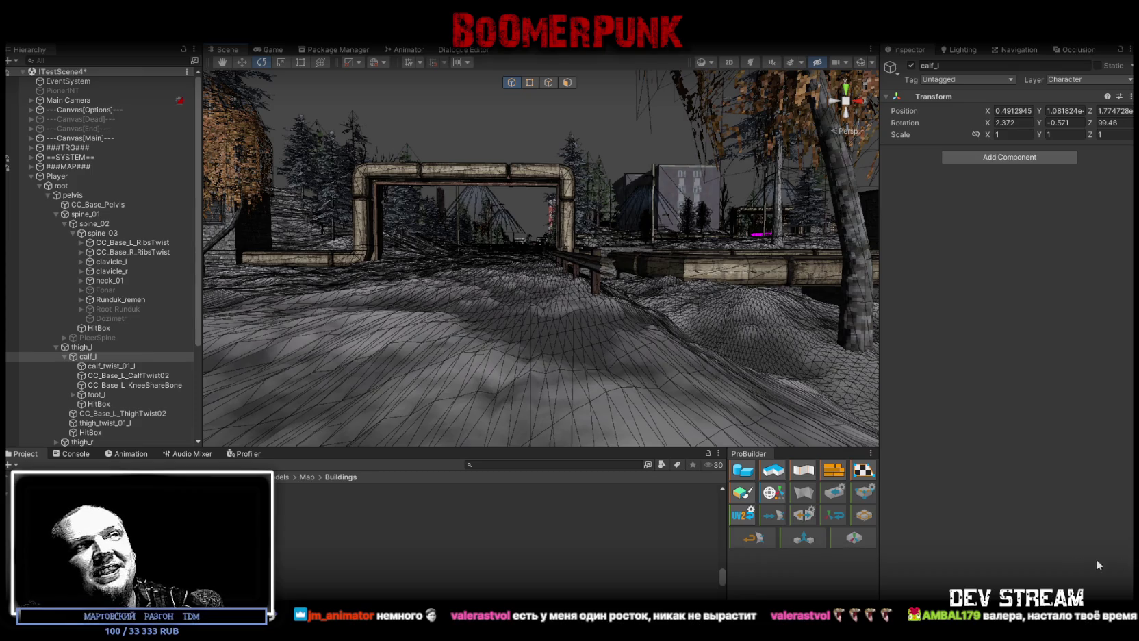
mouse_move(666, 372)
mouse_down()
mouse_move(583, 338)
mouse_move(666, 323)
mouse_move(634, 331)
mouse_up()
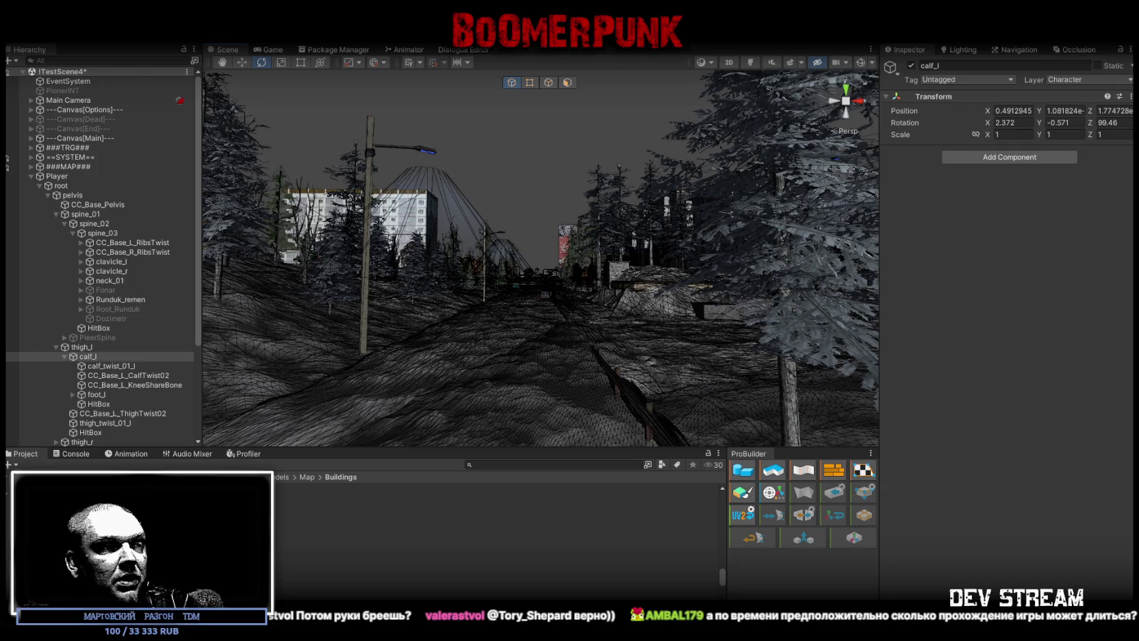
- Fly down the tree-lined road to face the apartment blocks behind the street lamp
mouse_move(537, 160)
mouse_down()
mouse_move(678, 211)
mouse_move(673, 189)
mouse_move(680, 235)
mouse_move(609, 264)
mouse_move(685, 308)
mouse_move(757, 376)
mouse_move(717, 291)
mouse_move(669, 259)
mouse_move(717, 272)
mouse_move(724, 354)
mouse_move(744, 196)
mouse_move(750, 246)
mouse_move(577, 333)
mouse_move(352, 309)
mouse_move(370, 257)
mouse_up()
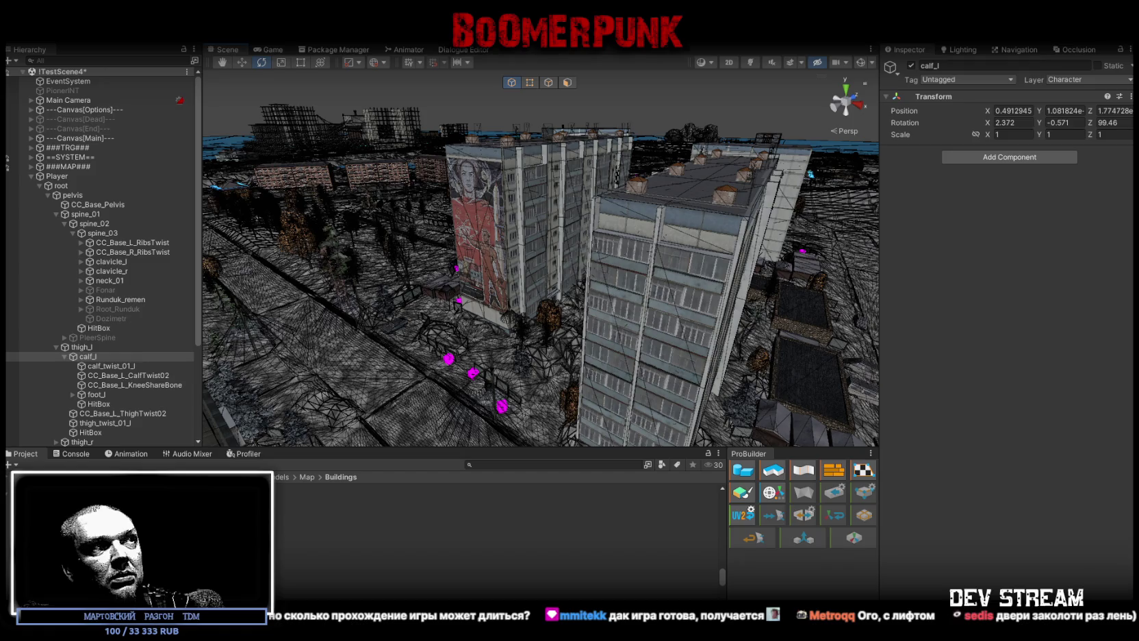
- Orbit and dolly to look down the street between the panel blocks over the garage roofs
drag(729, 339, 729, 339)
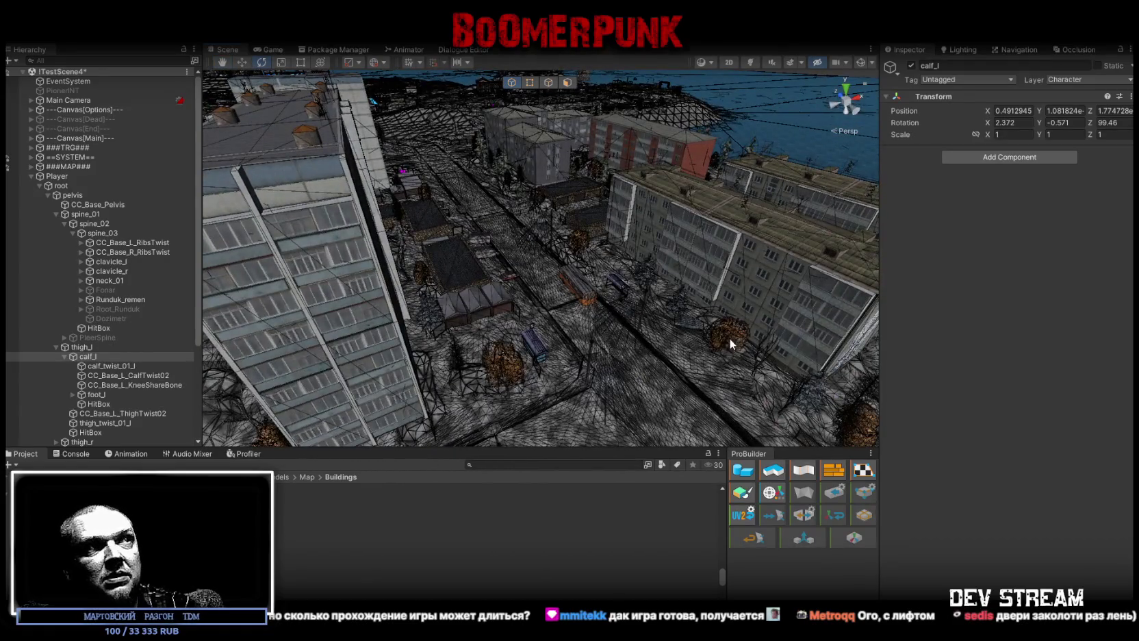
scroll(604, 233, up, 5)
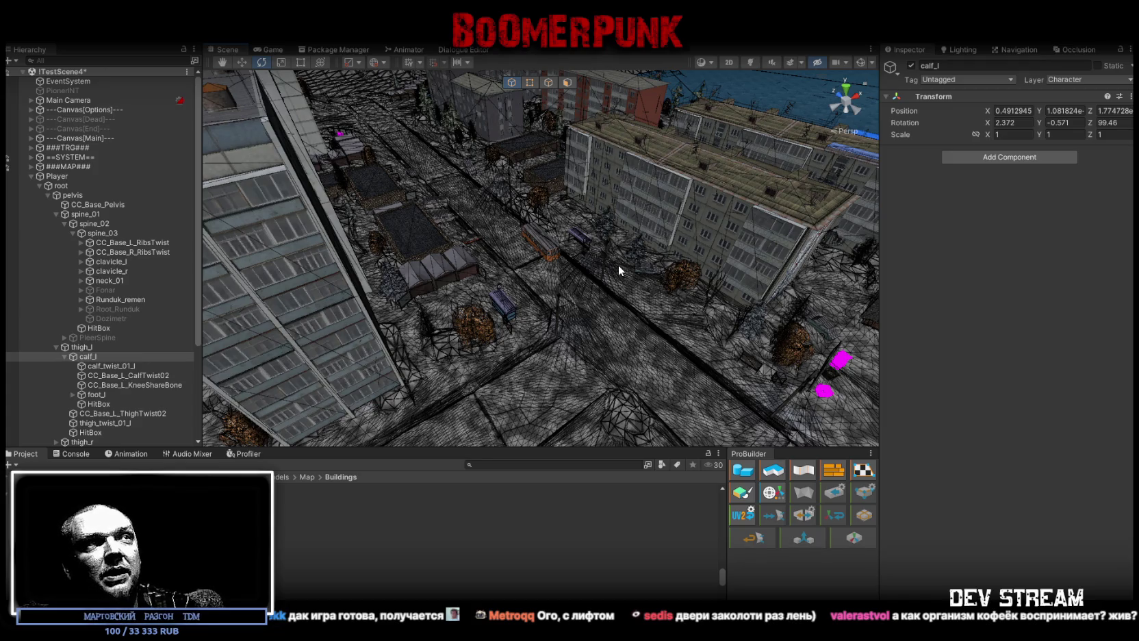
drag(619, 271, 246, 183)
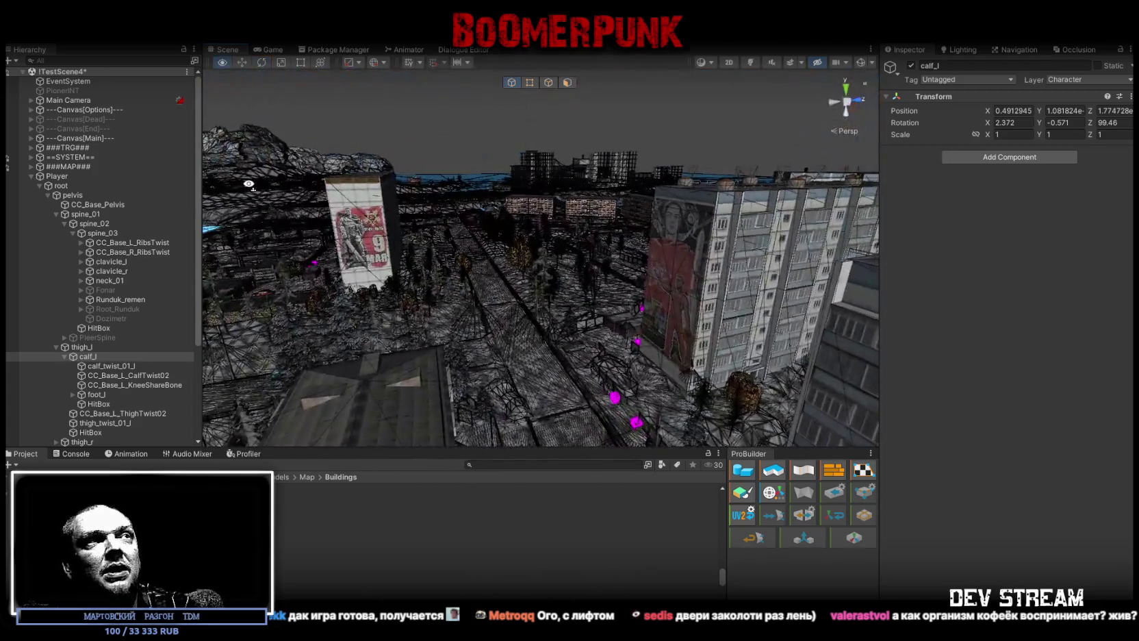
- Pull back from the mural buildings and fly over the forest down to the roadside house with the parked car
mouse_move(639, 320)
mouse_down()
mouse_move(516, 286)
mouse_move(234, 289)
mouse_move(601, 322)
mouse_move(794, 413)
mouse_move(542, 407)
mouse_move(592, 240)
mouse_move(609, 262)
mouse_move(490, 274)
mouse_move(600, 270)
mouse_move(715, 224)
mouse_move(677, 344)
mouse_move(662, 301)
mouse_move(637, 291)
mouse_move(445, 267)
mouse_move(485, 283)
mouse_up()
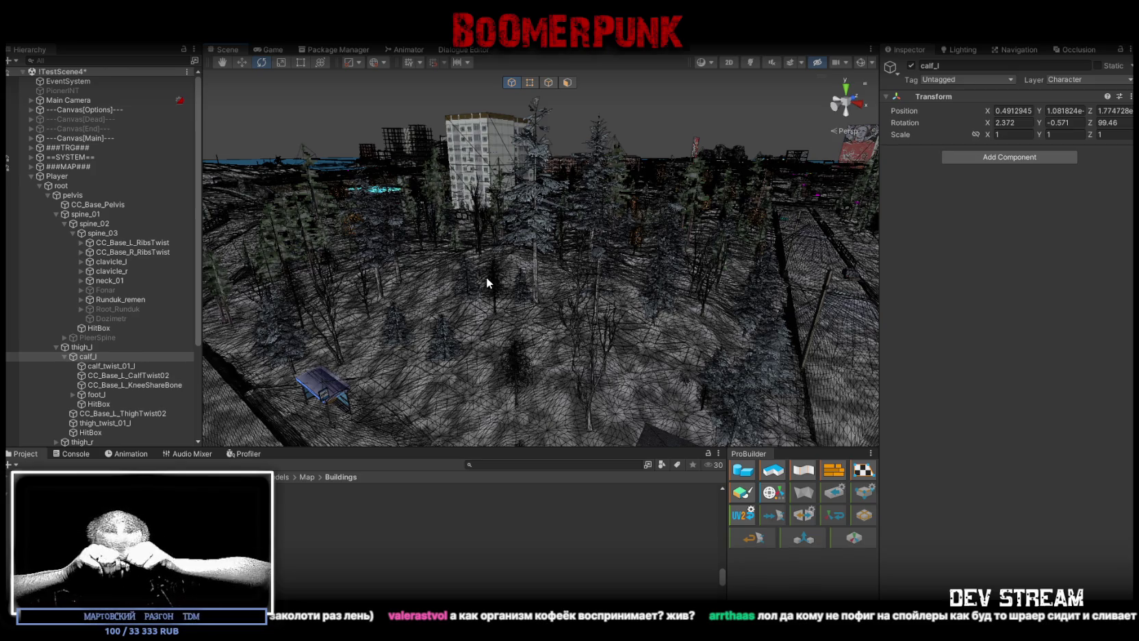
mouse_move(436, 179)
mouse_down()
mouse_move(552, 218)
mouse_move(682, 300)
mouse_move(358, 272)
mouse_move(409, 292)
mouse_move(947, 312)
mouse_move(827, 264)
mouse_move(766, 317)
mouse_up()
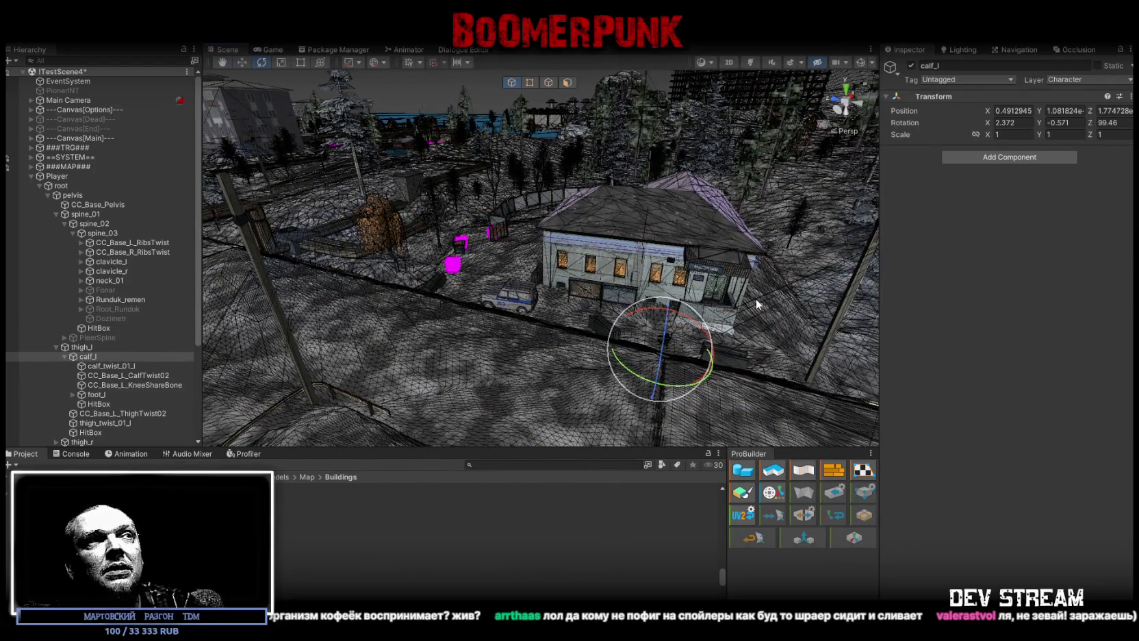